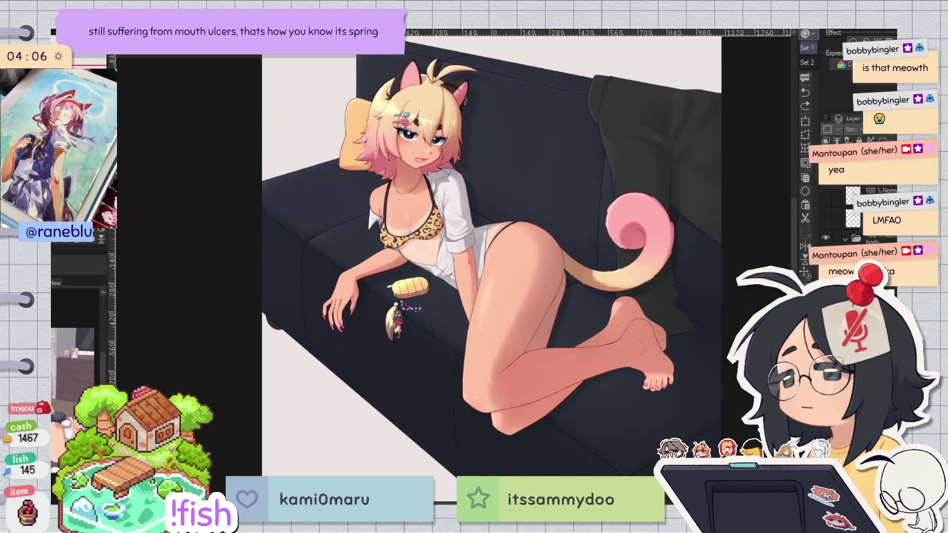
Step: Zoom in on the torso and popsicle, then return to the whole illustration
key(ctrl+plus)
key(ctrl+plus)
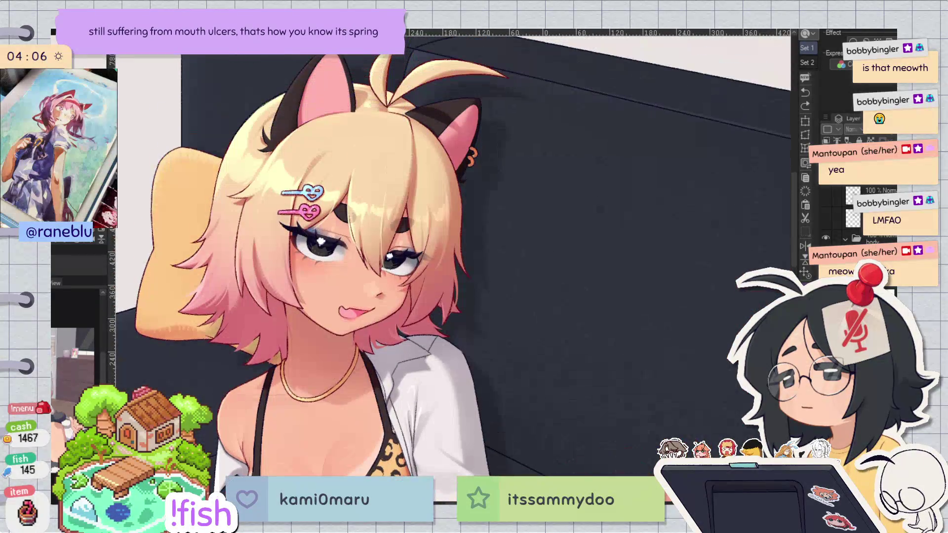
scroll(312, 347, up, 3)
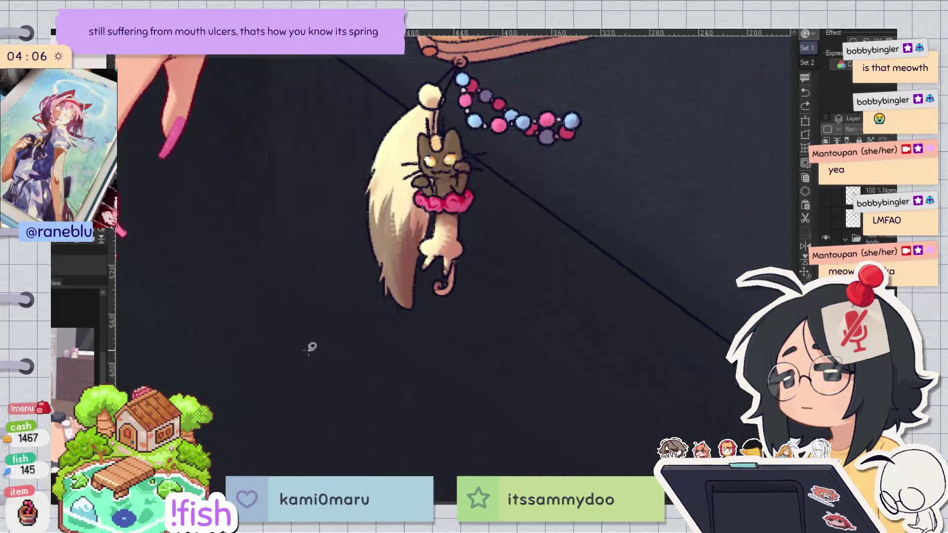
key(ctrl+0)
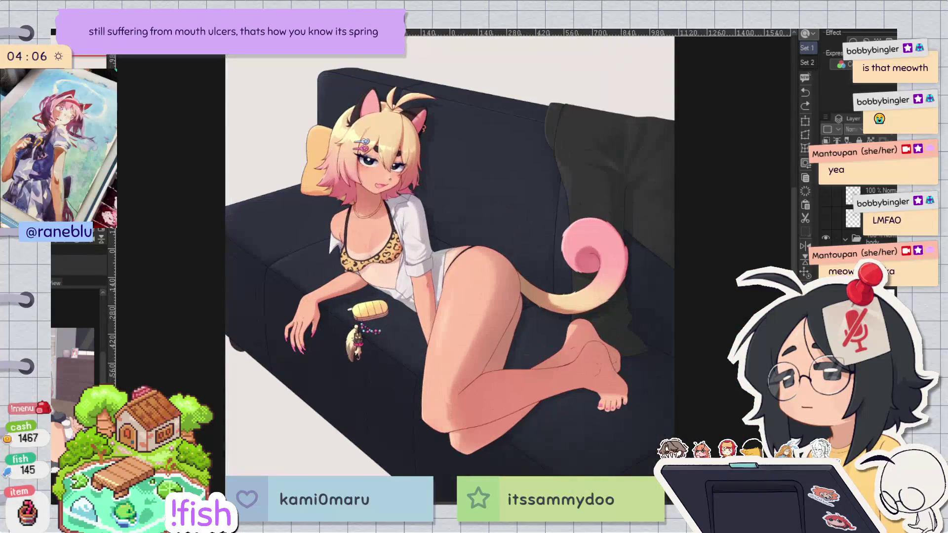
scroll(375, 163, up, 5)
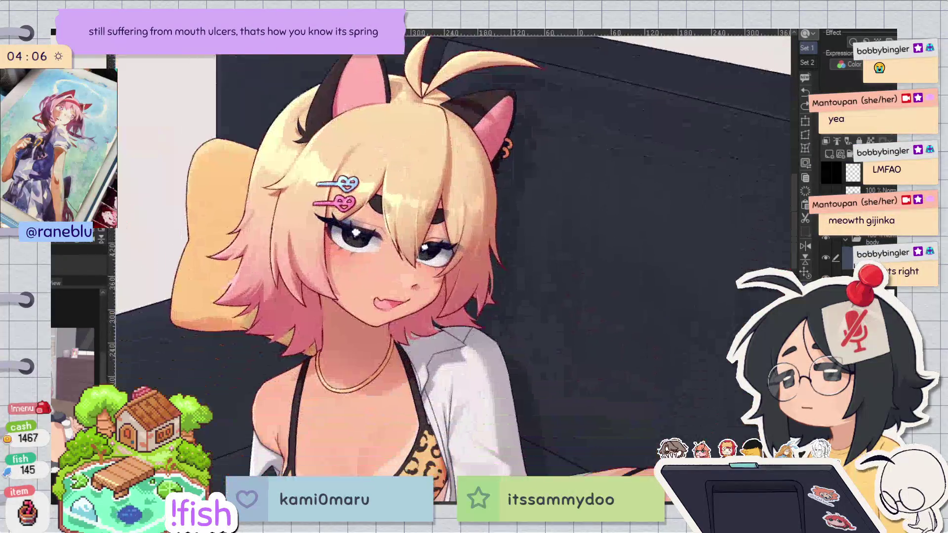
scroll(449, 257, up, 3)
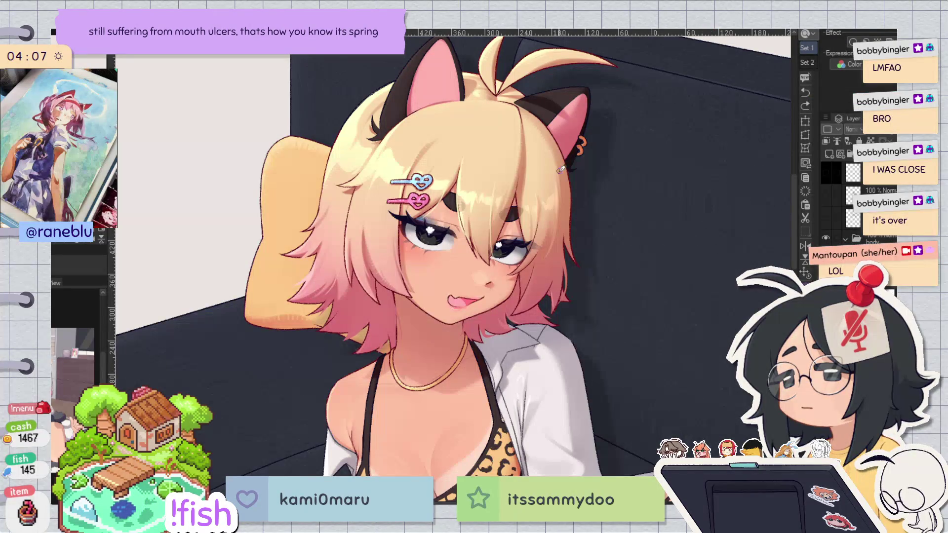
scroll(560, 170, down, 2)
scroll(594, 245, down, 2)
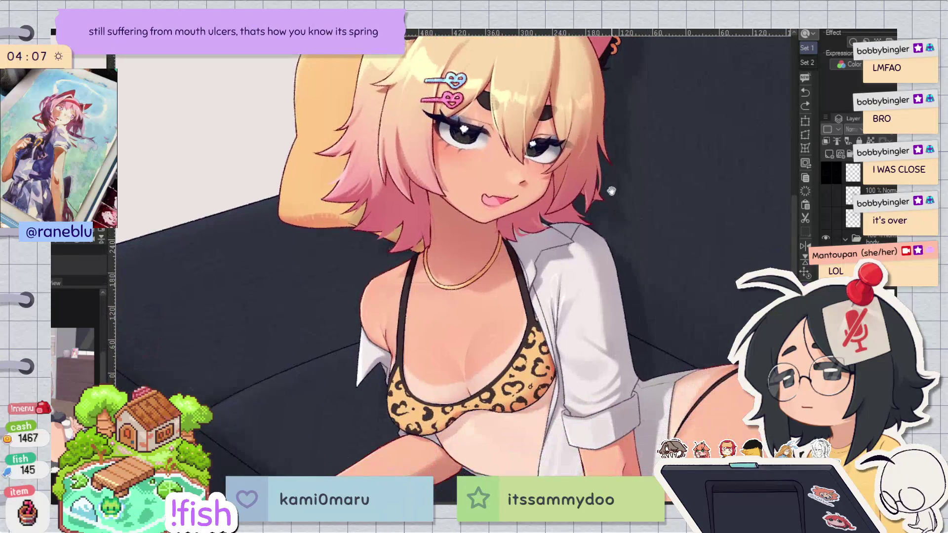
scroll(594, 246, up, 3)
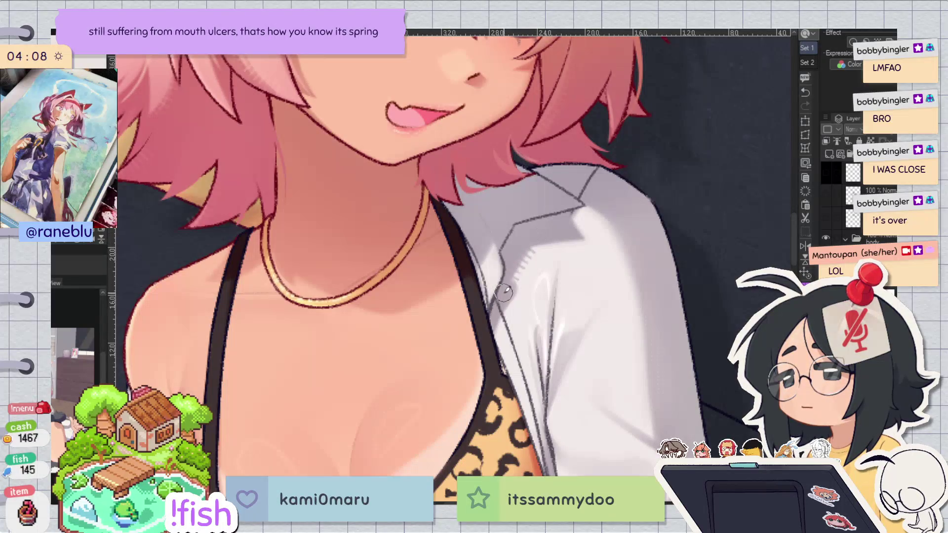
Step: Try hatch marks and a stroke on the shirt collar, undoing both
drag(504, 293, 533, 243)
key(ctrl+z)
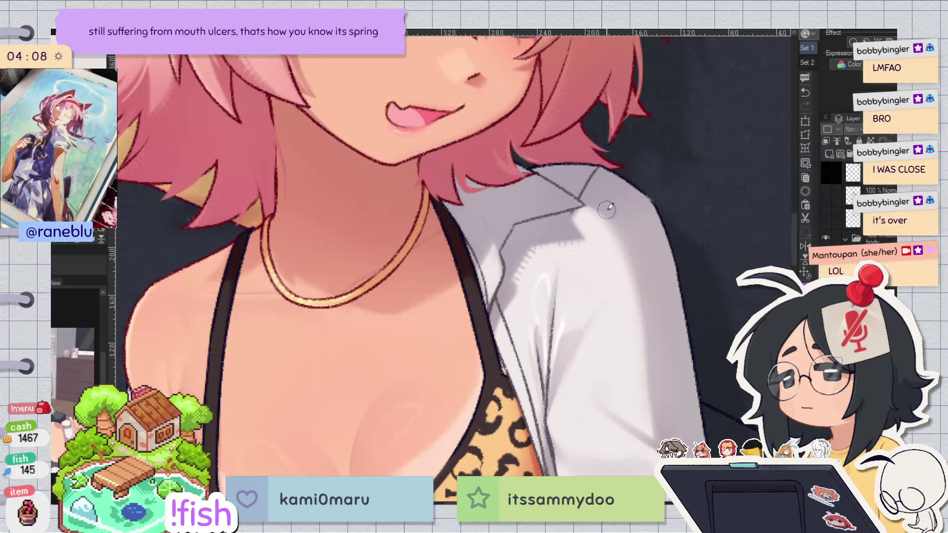
scroll(534, 241, down, 5)
scroll(538, 242, up, 5)
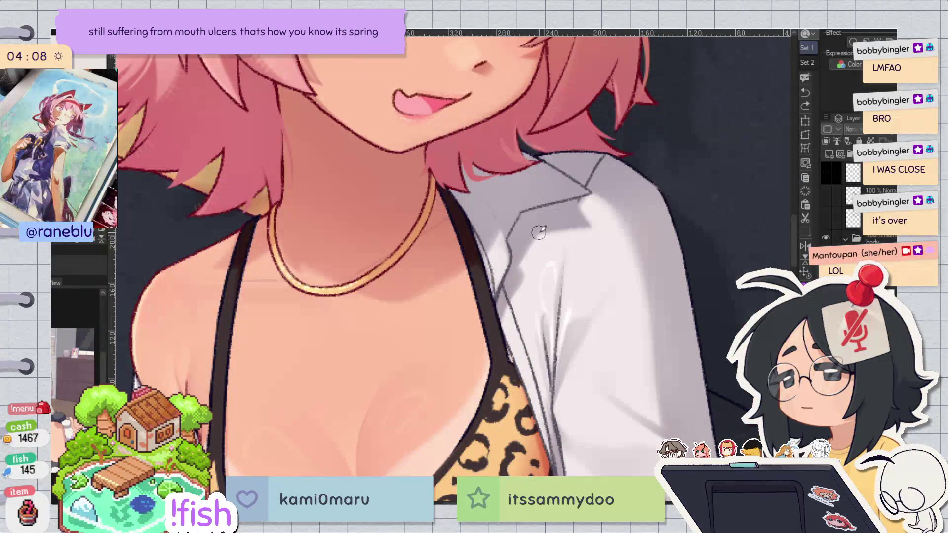
drag(540, 242, 584, 224)
key(ctrl+z)
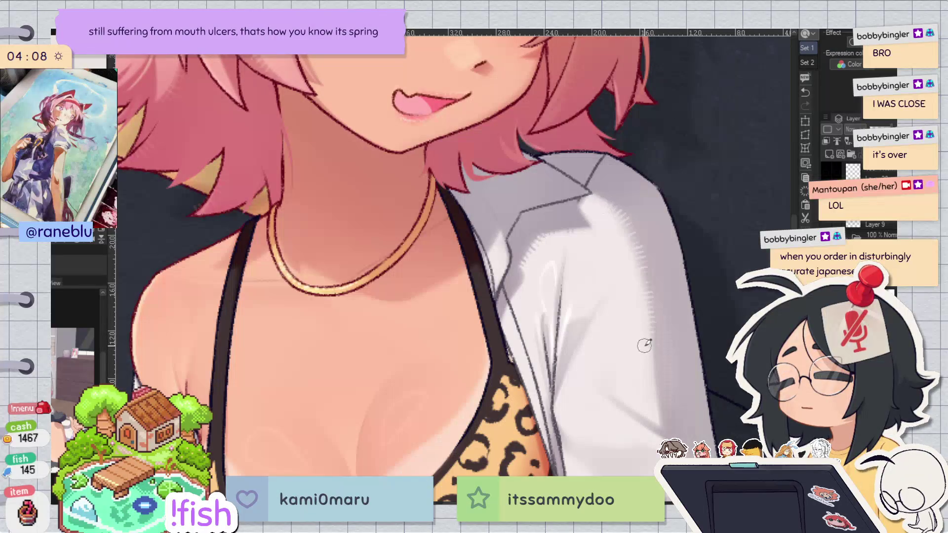
scroll(641, 210, down, 3)
Step: Mirror the canvas view to check the drawing, then flip it back
key(h)
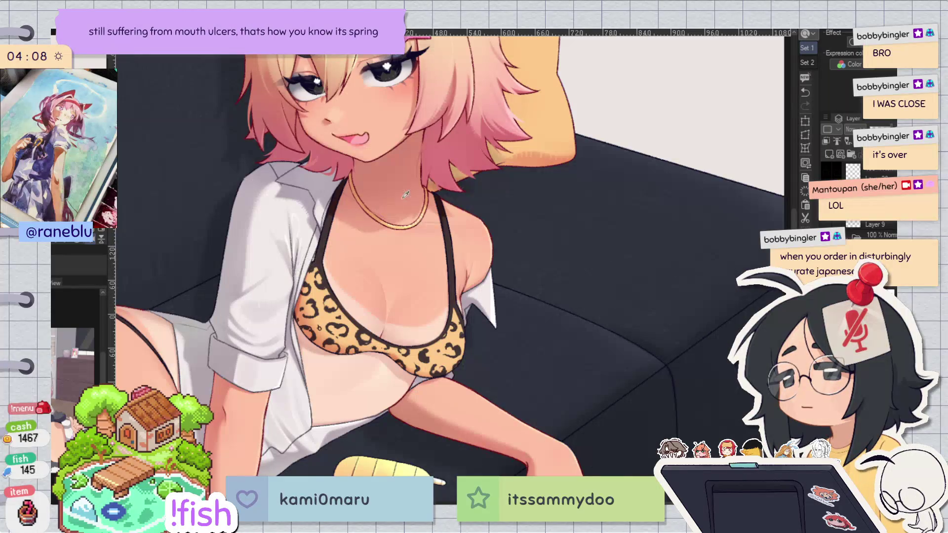
key(h)
scroll(661, 309, up, 5)
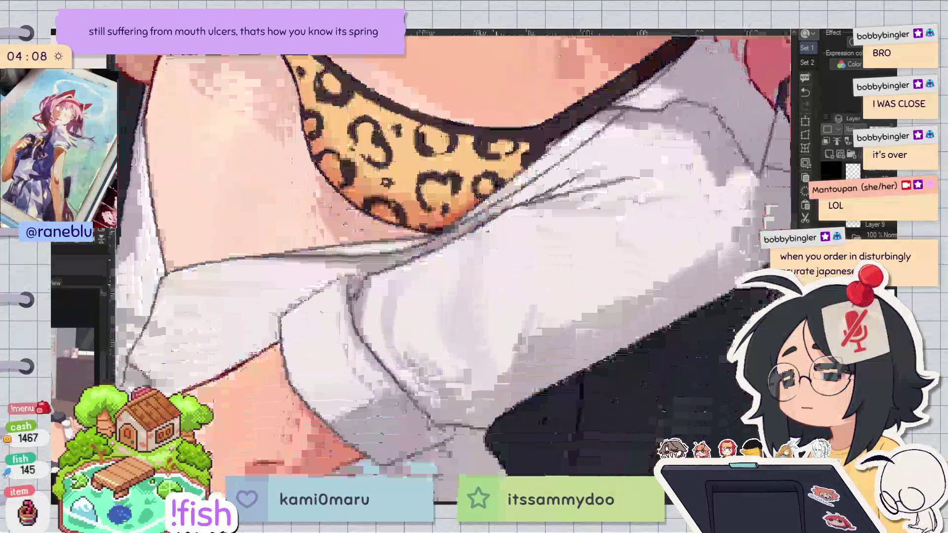
Step: Brush over the rolled white sleeve to soften its shading
mouse_move(490, 276)
mouse_down()
mouse_move(514, 318)
mouse_move(465, 239)
mouse_move(460, 334)
mouse_up()
key(h)
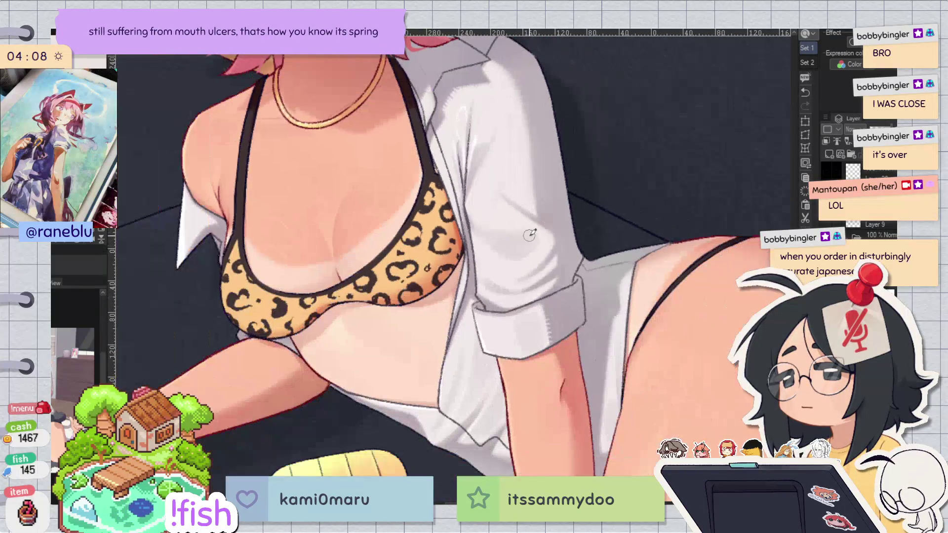
scroll(547, 429, down, 3)
scroll(535, 318, up, 3)
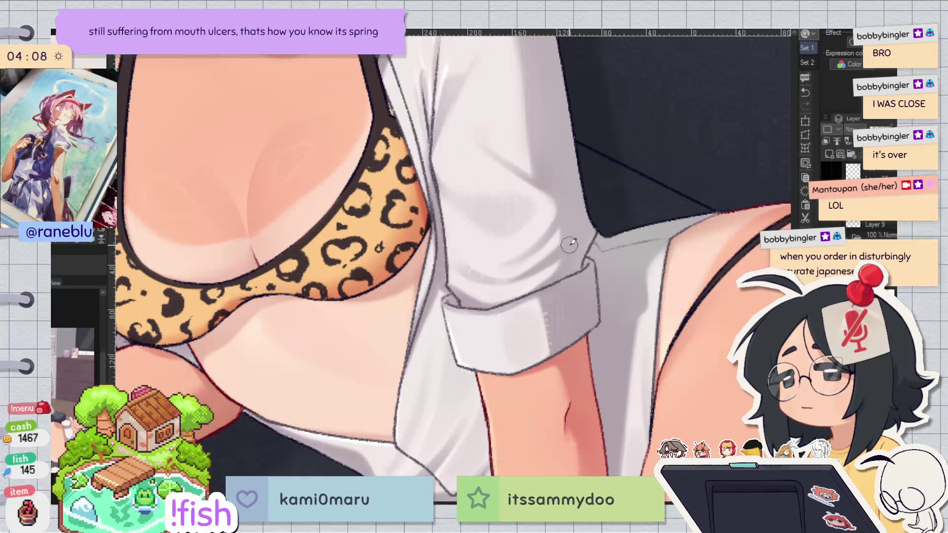
scroll(566, 302, down, 3)
drag(567, 303, 693, 168)
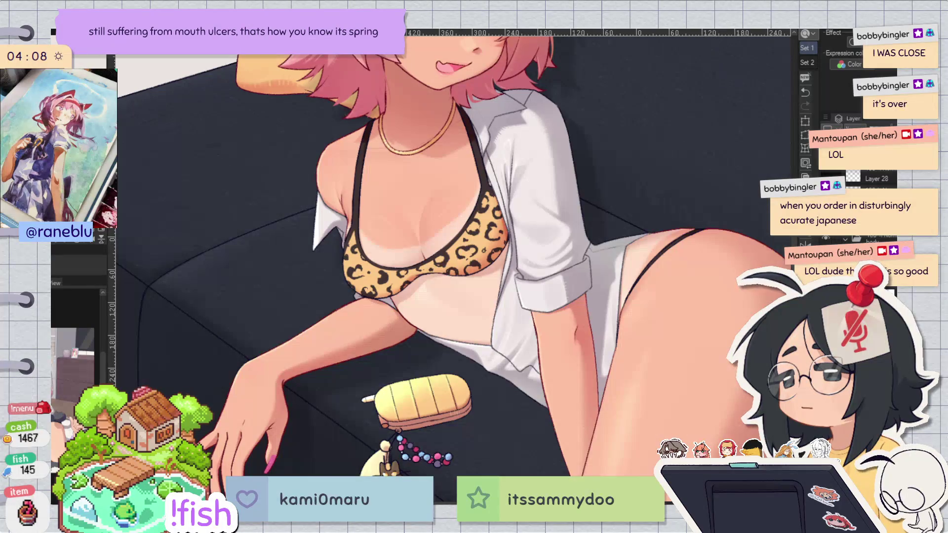
Step: Draw short grey hatch strokes along the collar's lower edge with the fine pen
scroll(299, 253, up, 5)
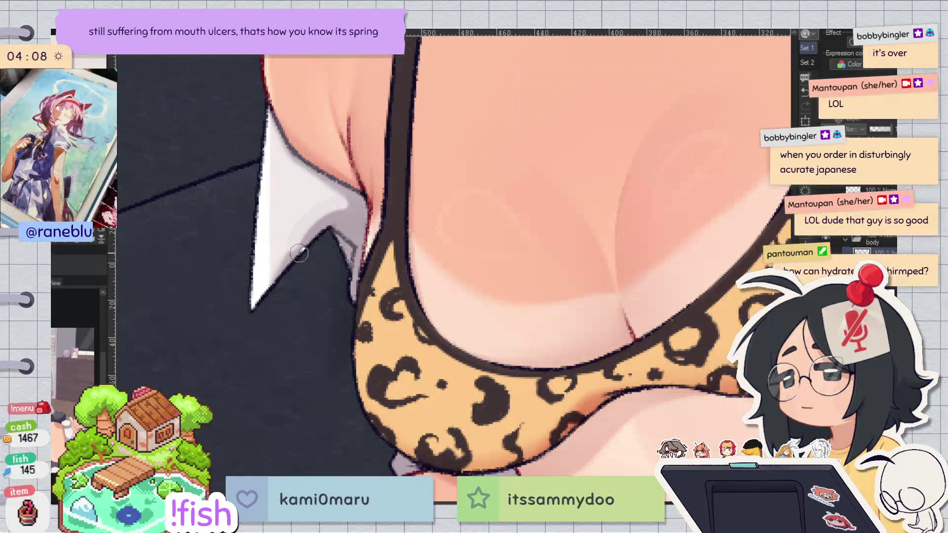
key(e)
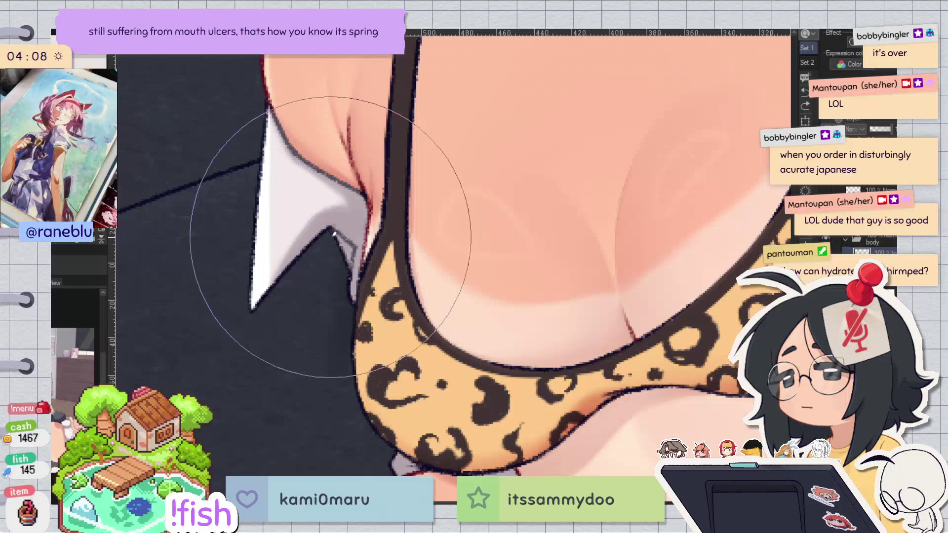
key(p)
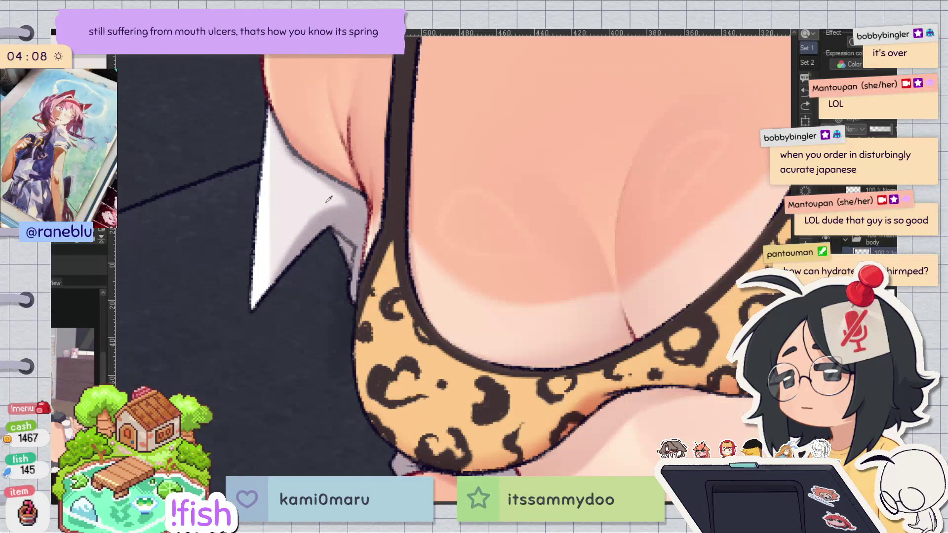
mouse_move(329, 199)
mouse_down()
mouse_move(348, 213)
mouse_move(321, 212)
mouse_move(269, 299)
mouse_up()
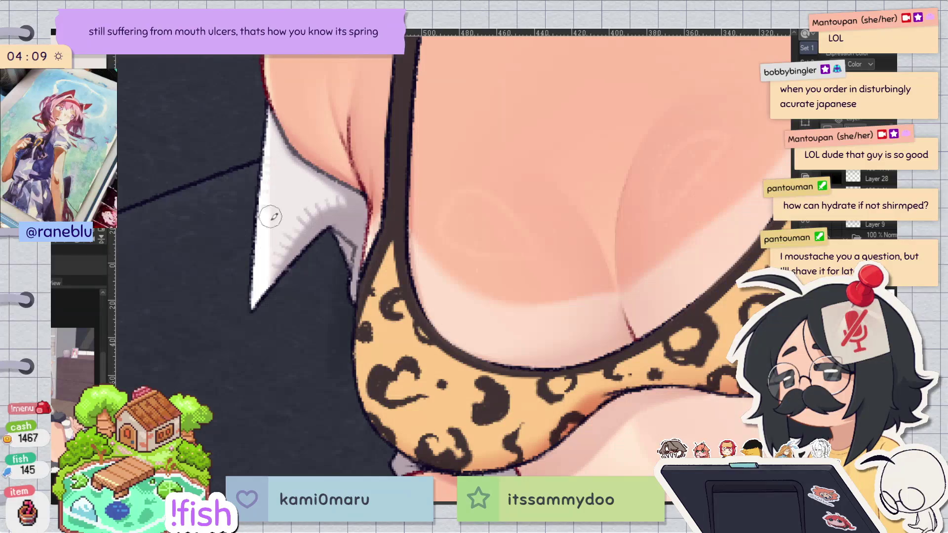
key(ctrl+minus)
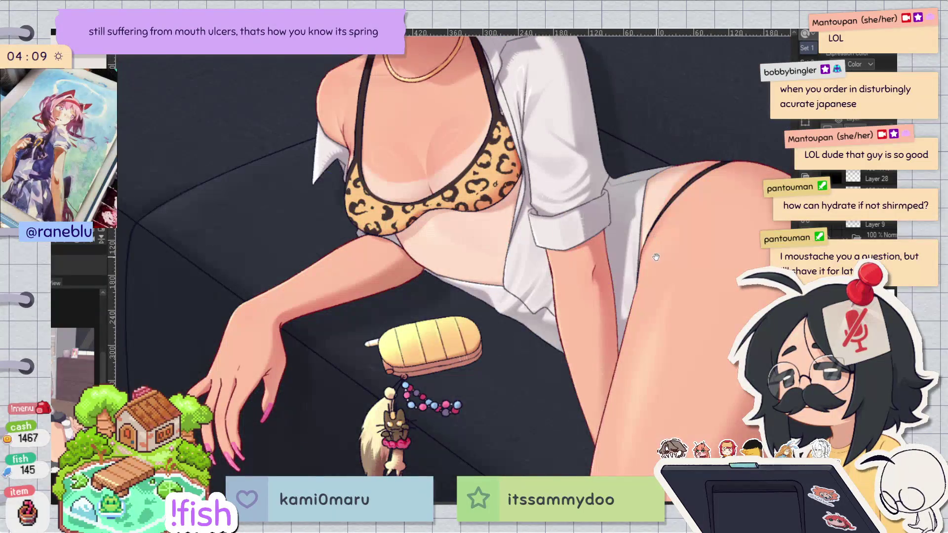
key(ctrl+plus)
key(ctrl+plus)
key(ctrl+plus)
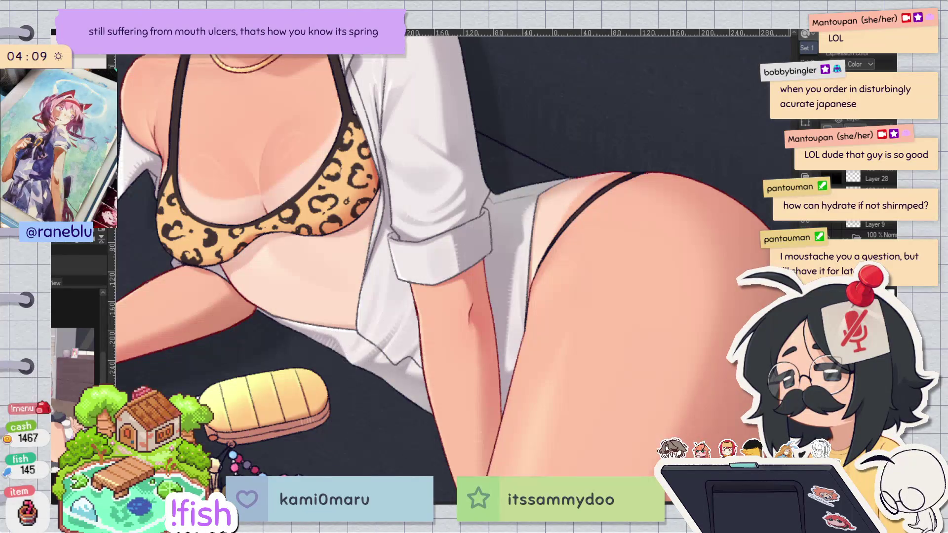
key(h)
key(ctrl+minus)
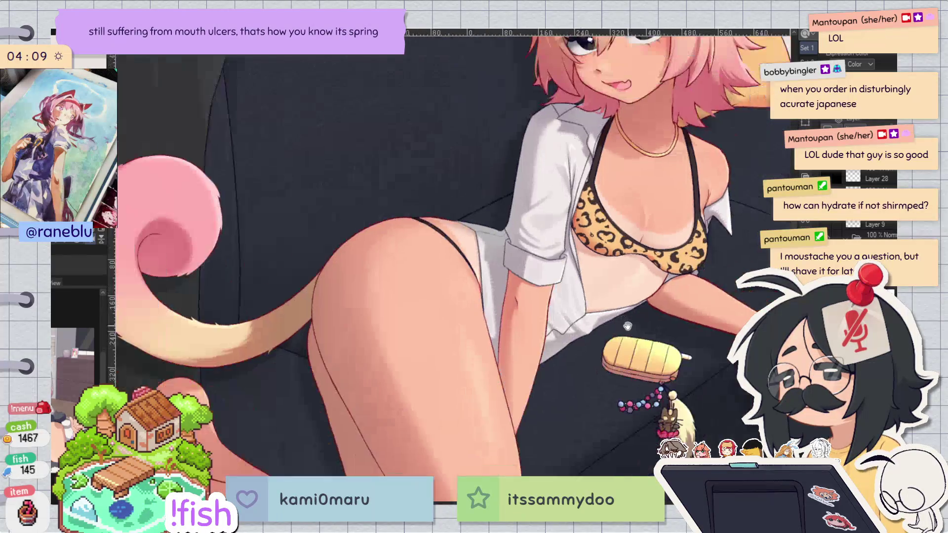
key(ctrl+minus)
key(h)
scroll(378, 331, up, 5)
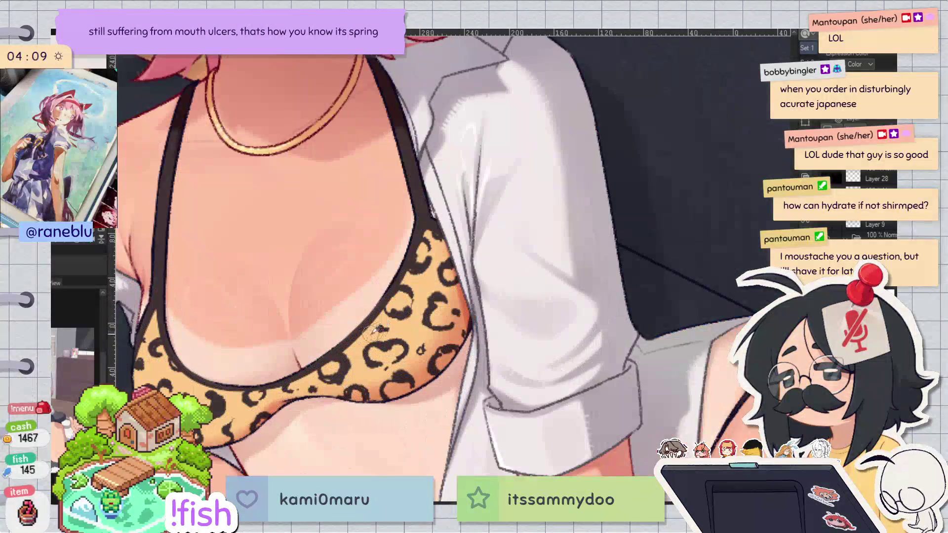
drag(356, 343, 392, 296)
mouse_move(420, 247)
mouse_down()
mouse_move(424, 233)
mouse_move(401, 281)
mouse_up()
drag(283, 338, 335, 291)
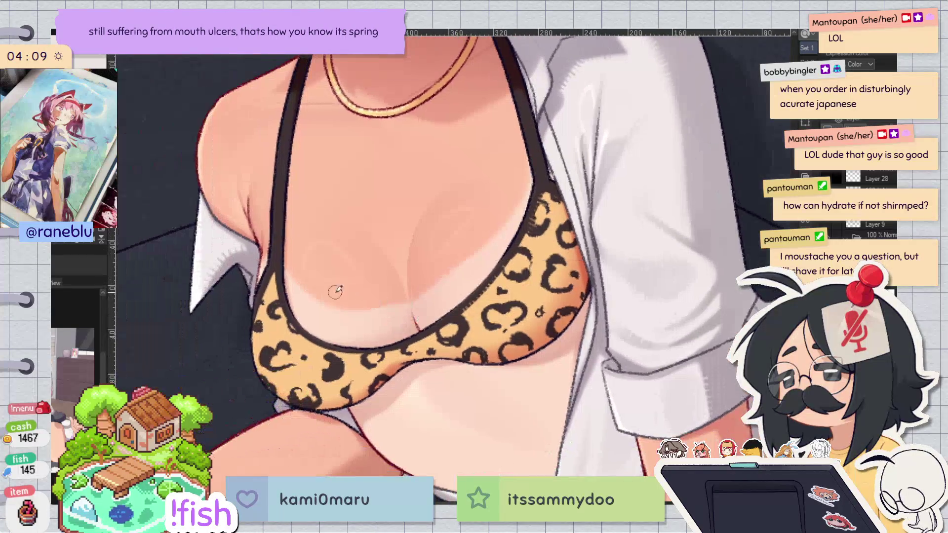
drag(267, 278, 329, 353)
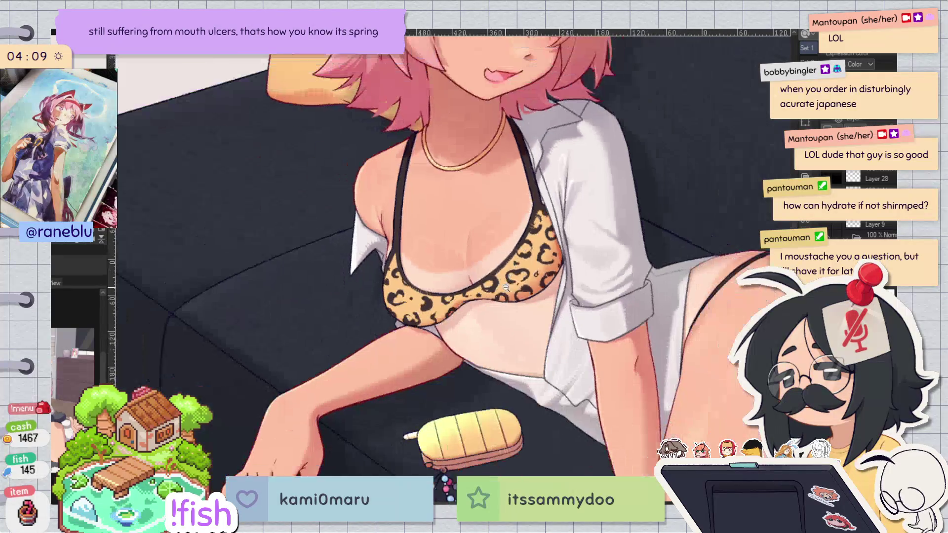
key(ctrl+minus)
drag(659, 230, 583, 257)
scroll(501, 207, up, 3)
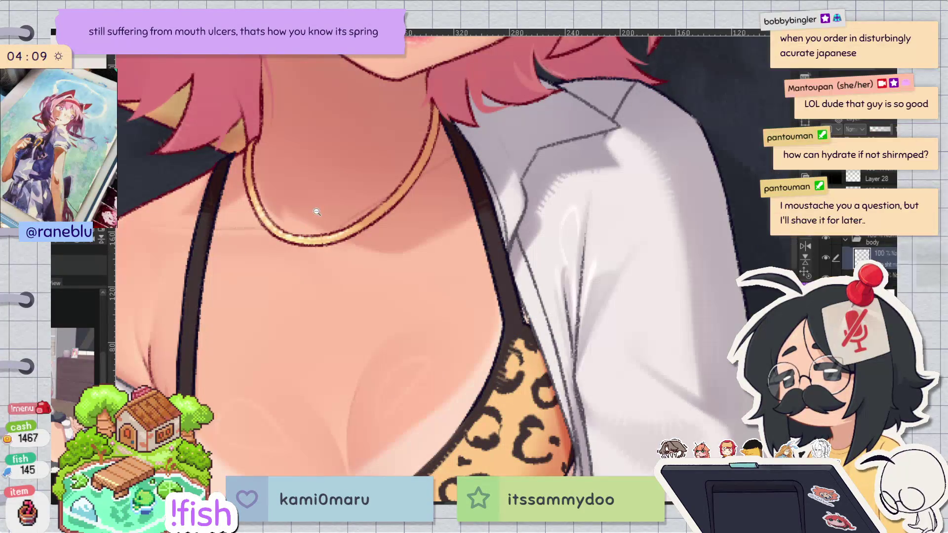
scroll(307, 237, down, 2)
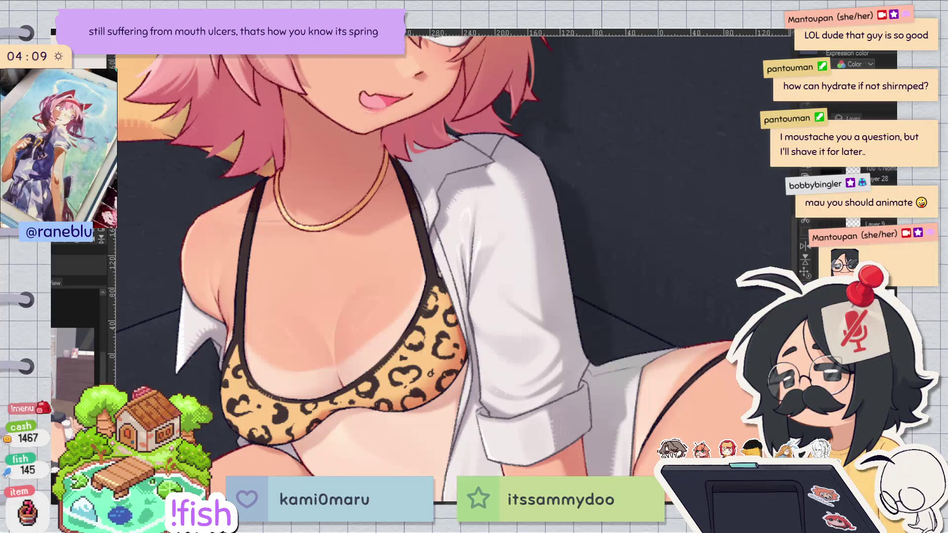
key(ctrl+minus)
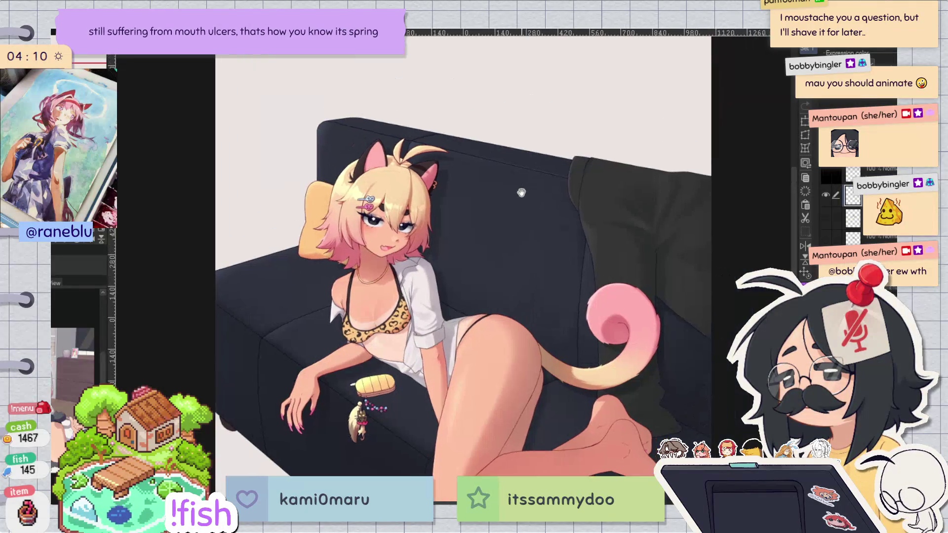
Step: Hand-write 'BRB' and the start of 'peeee' on the sofa with the pen
scroll(432, 237, up, 5)
drag(430, 208, 435, 278)
key(ctrl+z)
key(ctrl+z)
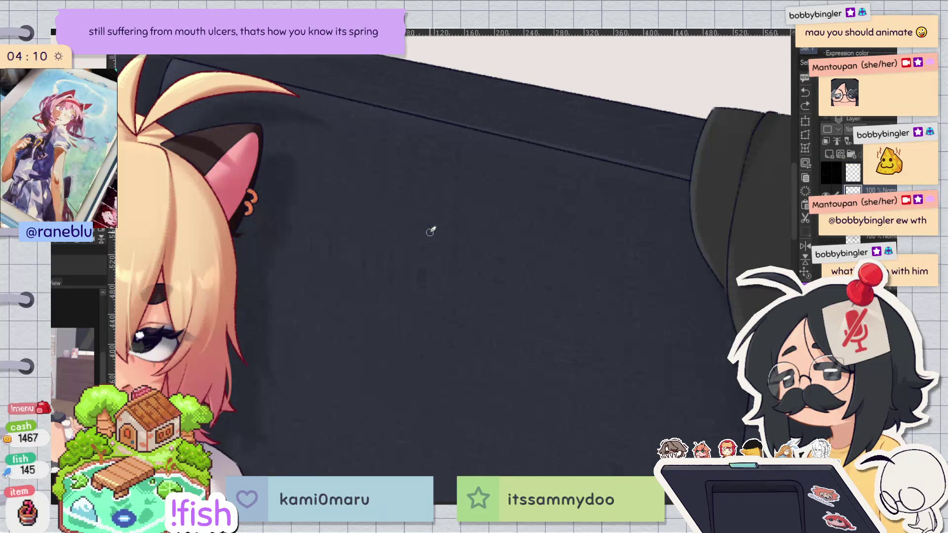
drag(426, 224, 433, 281)
drag(424, 223, 439, 272)
mouse_move(470, 219)
mouse_down()
mouse_move(473, 279)
mouse_move(476, 254)
mouse_move(499, 276)
mouse_up()
drag(506, 217, 516, 274)
mouse_move(503, 228)
mouse_down()
mouse_move(525, 221)
mouse_move(514, 272)
mouse_up()
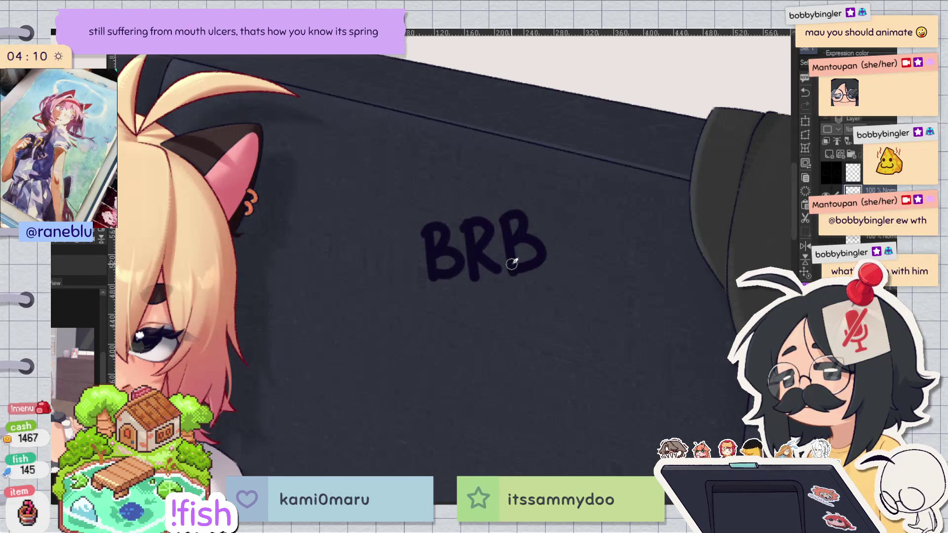
mouse_move(486, 302)
mouse_down()
mouse_move(489, 345)
mouse_move(488, 317)
mouse_up()
mouse_move(502, 303)
mouse_down()
mouse_move(543, 311)
mouse_move(567, 303)
mouse_move(585, 328)
mouse_up()
key(ctrl+z)
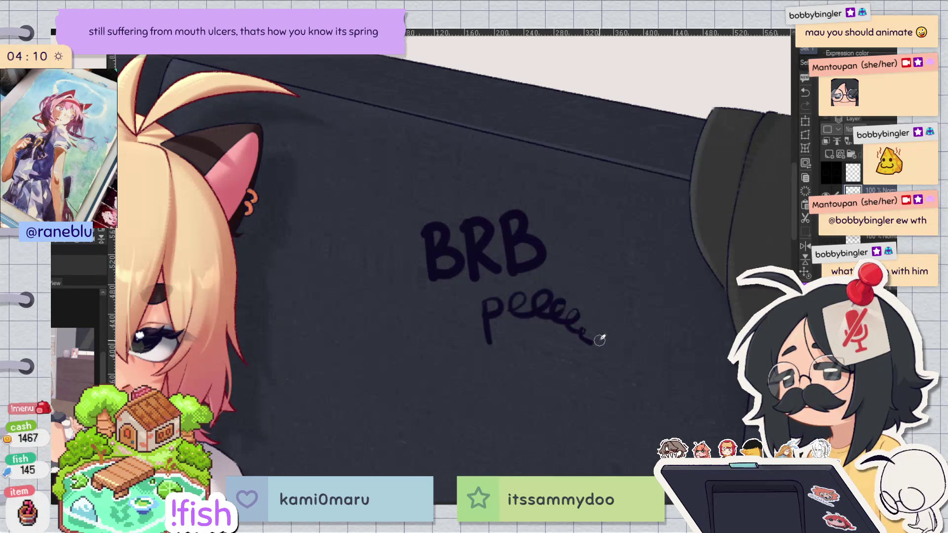
Step: Doodle a small round-headed figure beside BRB, undoing misplaced arm and leg strokes
mouse_move(557, 191)
mouse_down()
mouse_move(603, 213)
mouse_move(509, 165)
mouse_up()
drag(526, 221, 549, 319)
key(ctrl+z)
drag(556, 269, 551, 298)
key(ctrl+z)
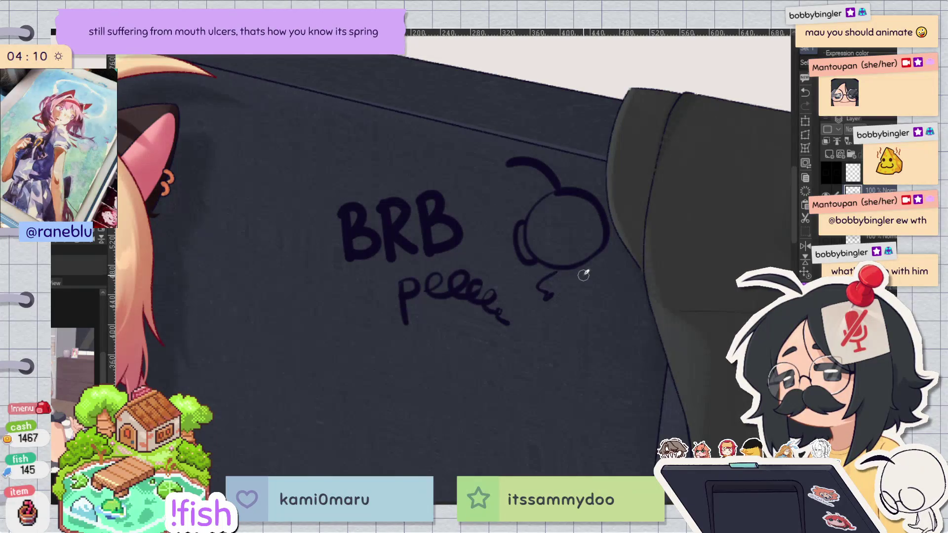
mouse_move(579, 266)
mouse_down()
mouse_move(604, 278)
mouse_move(587, 310)
mouse_up()
key(ctrl+z)
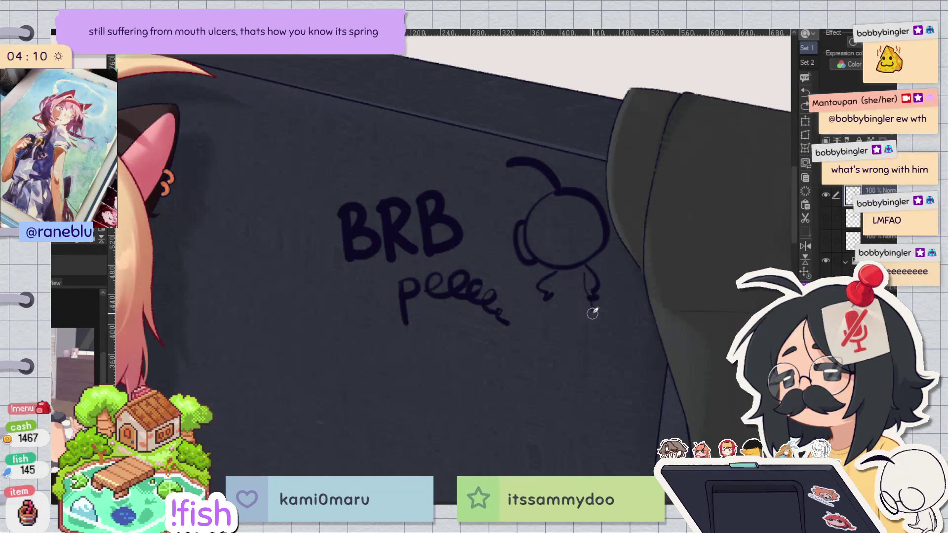
mouse_move(557, 270)
mouse_down()
mouse_move(548, 302)
mouse_move(561, 322)
mouse_move(593, 330)
mouse_move(586, 266)
mouse_move(585, 302)
mouse_up()
key(ctrl+z)
key(ctrl+z)
key(ctrl+z)
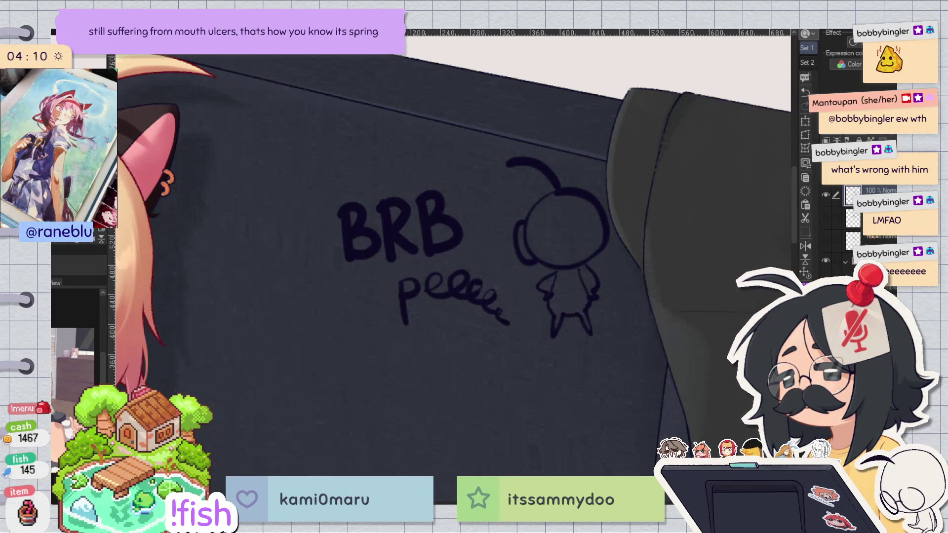
Step: On the layer beneath, lasso-fill a white speech bubble around the note and figure
click(854, 217)
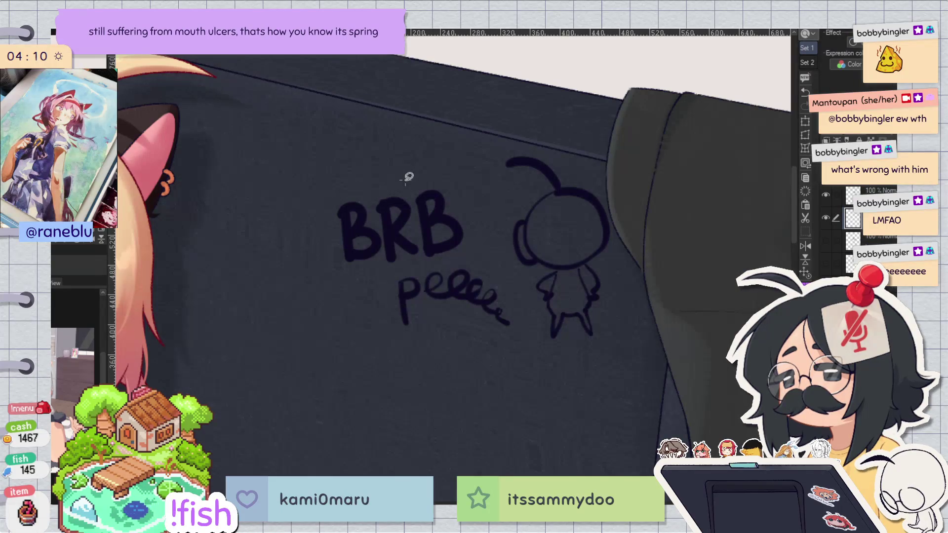
mouse_move(380, 161)
mouse_down()
mouse_move(313, 266)
mouse_move(411, 339)
mouse_move(572, 362)
mouse_move(630, 196)
mouse_up()
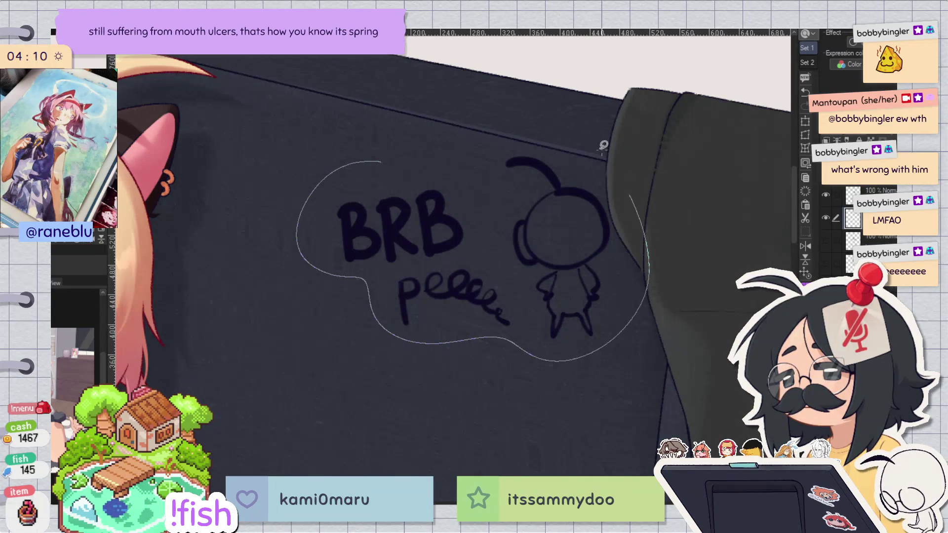
mouse_move(604, 145)
mouse_down()
mouse_move(480, 186)
mouse_move(368, 169)
mouse_up()
key(ctrl+0)
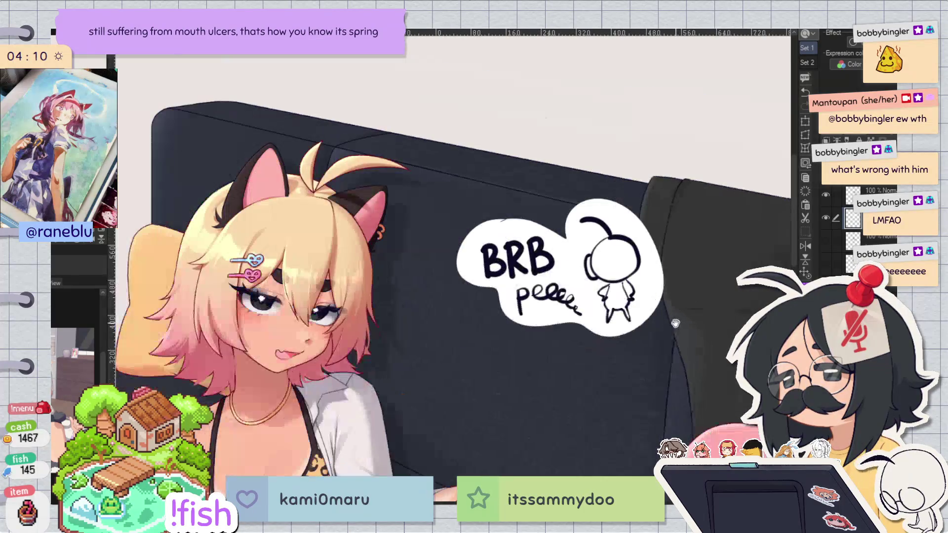
scroll(714, 365, up, 5)
scroll(714, 365, down, 2)
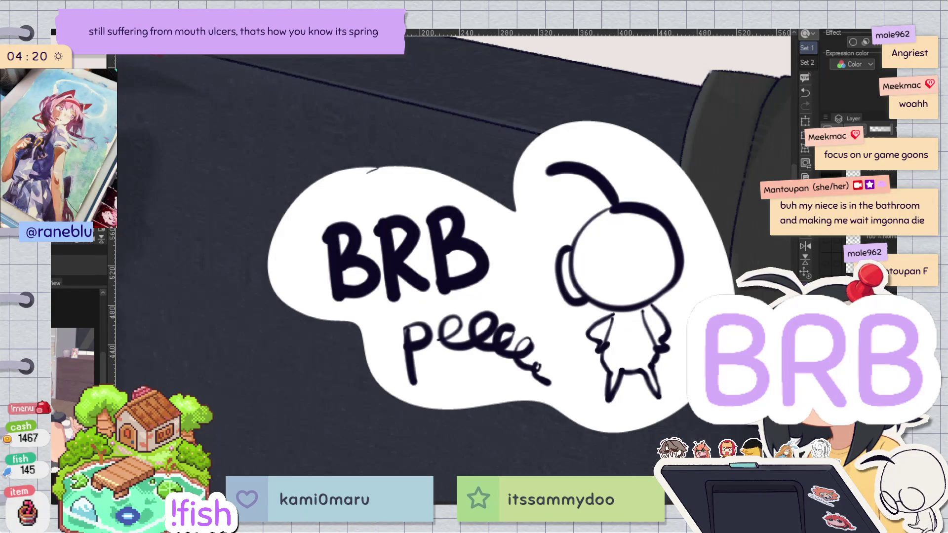
Step: Undo to remove the BRB note from the canvas
key(ctrl+z)
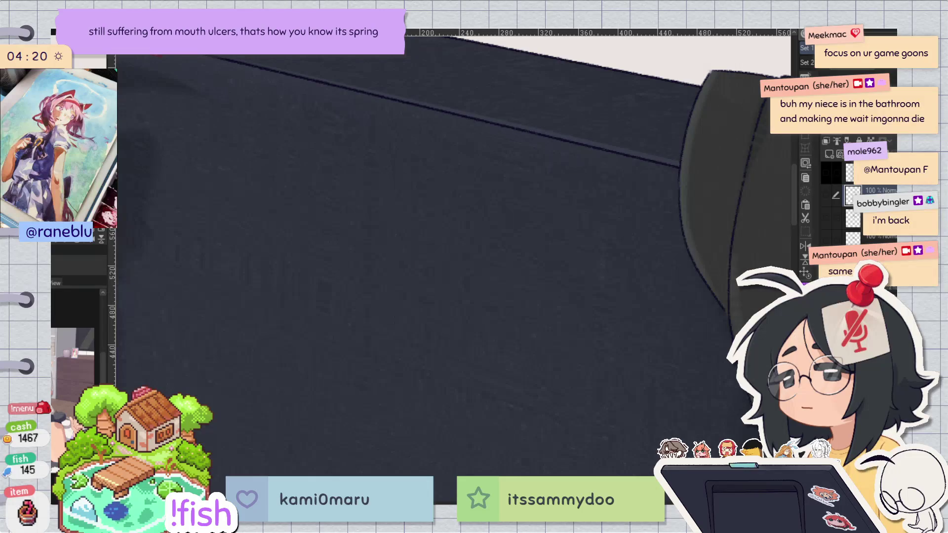
Step: Zoom out to the whole piece and add a new raster layer
scroll(726, 147, down, 4)
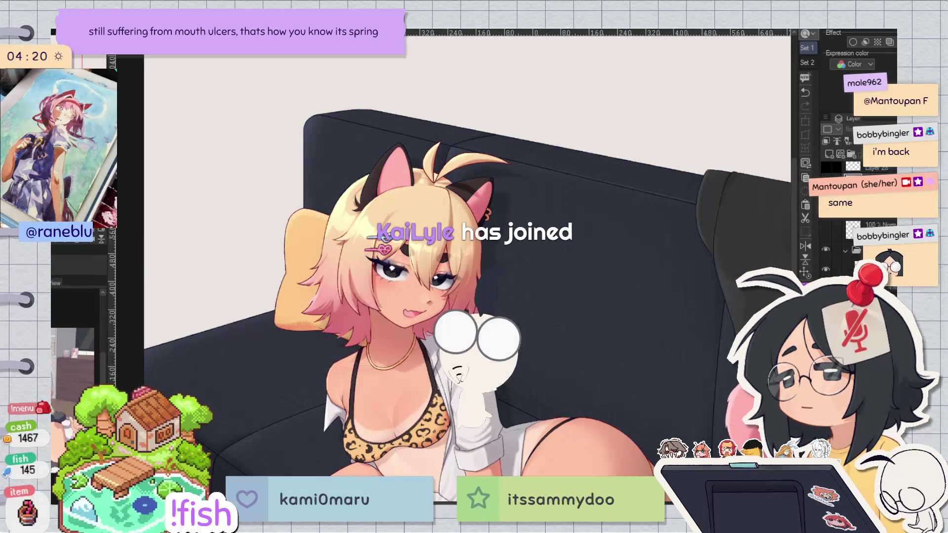
key(ctrl+shift+n)
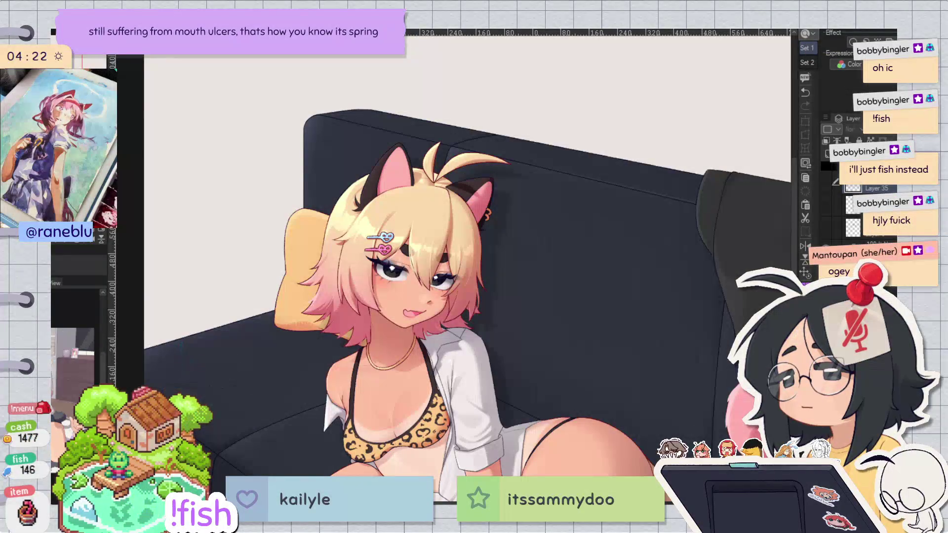
scroll(582, 150, down, 5)
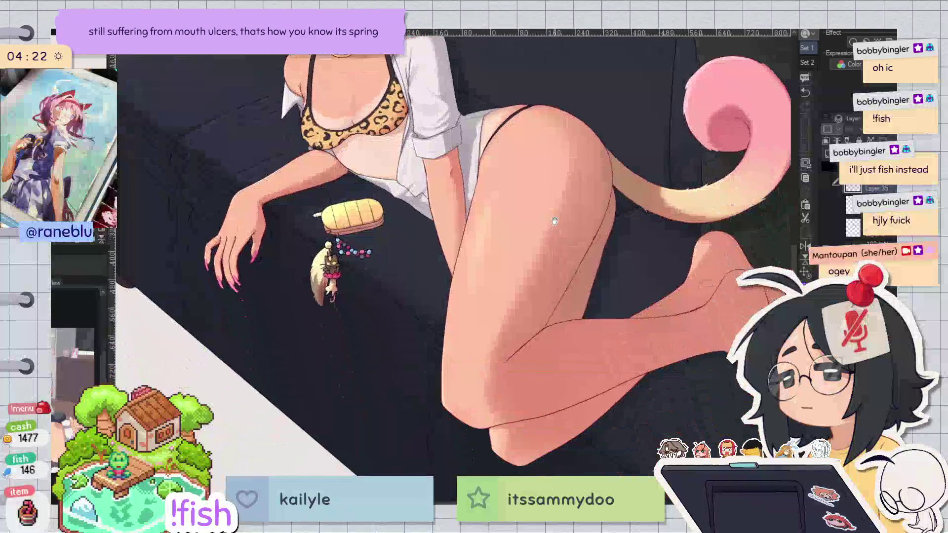
key(ctrl+0)
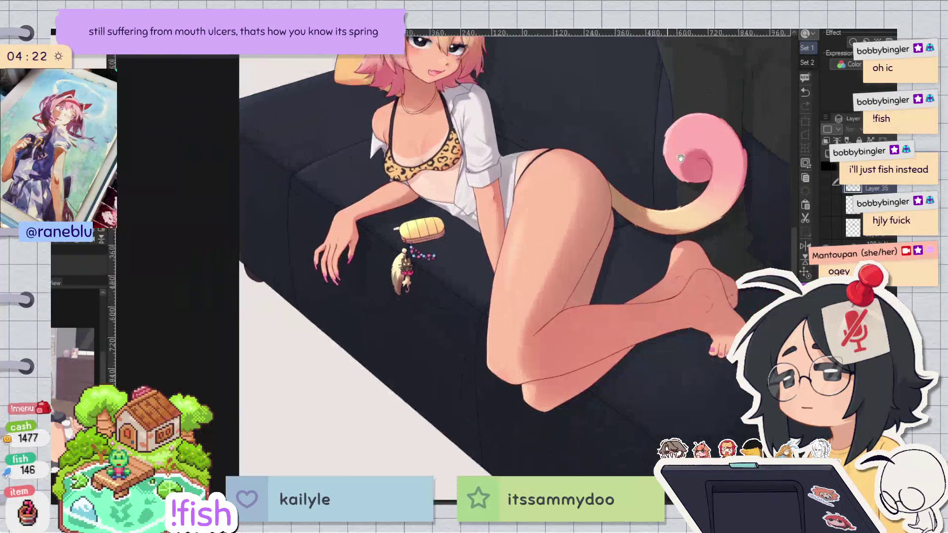
scroll(496, 353, down, 1)
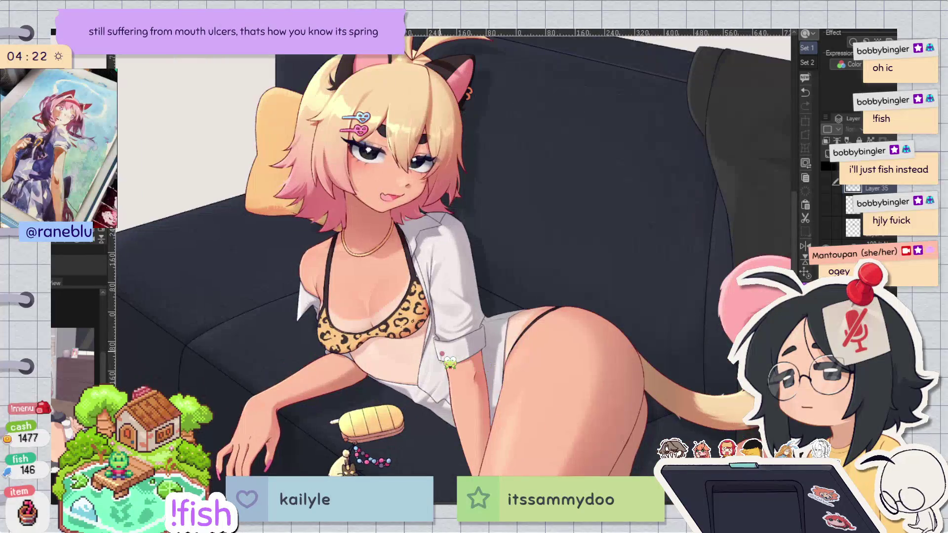
scroll(495, 353, up, 1)
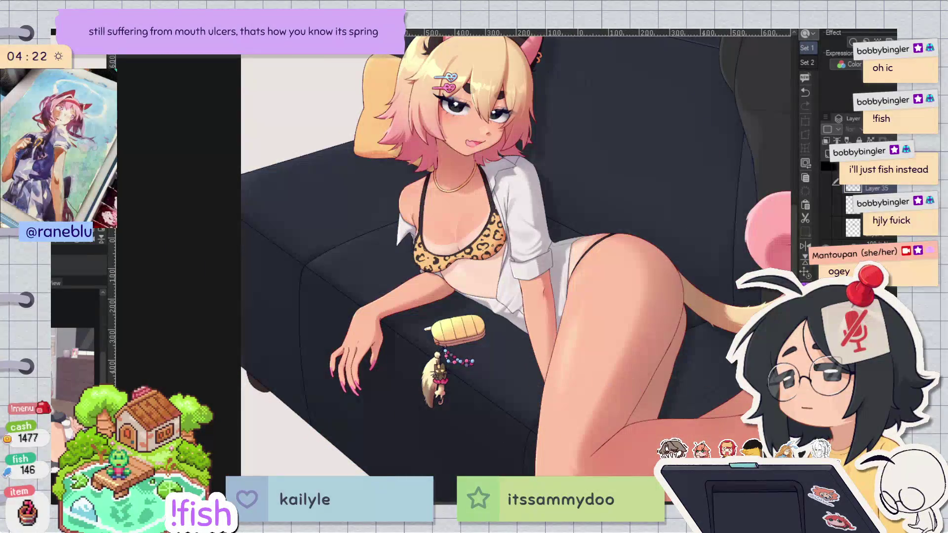
scroll(746, 288, down, 2)
key(ctrl+shift+n)
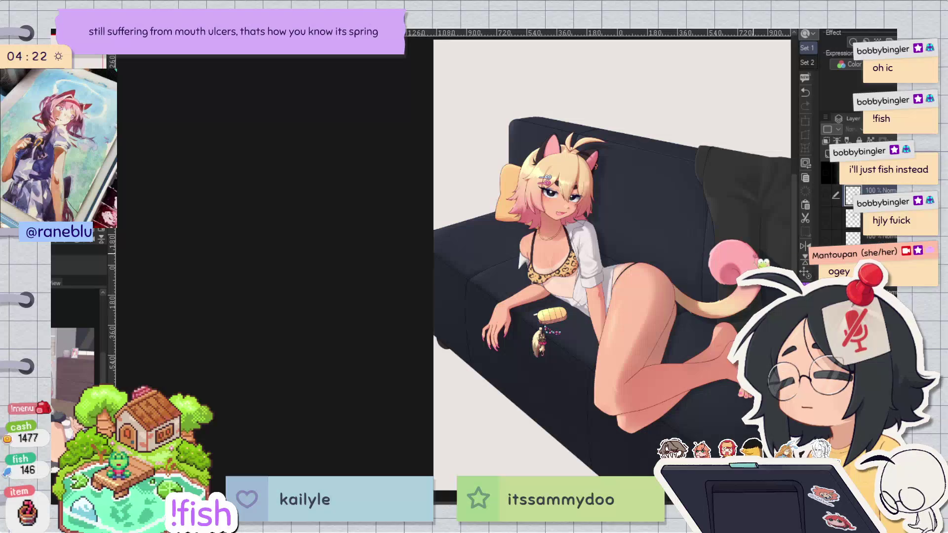
scroll(540, 340, up, 5)
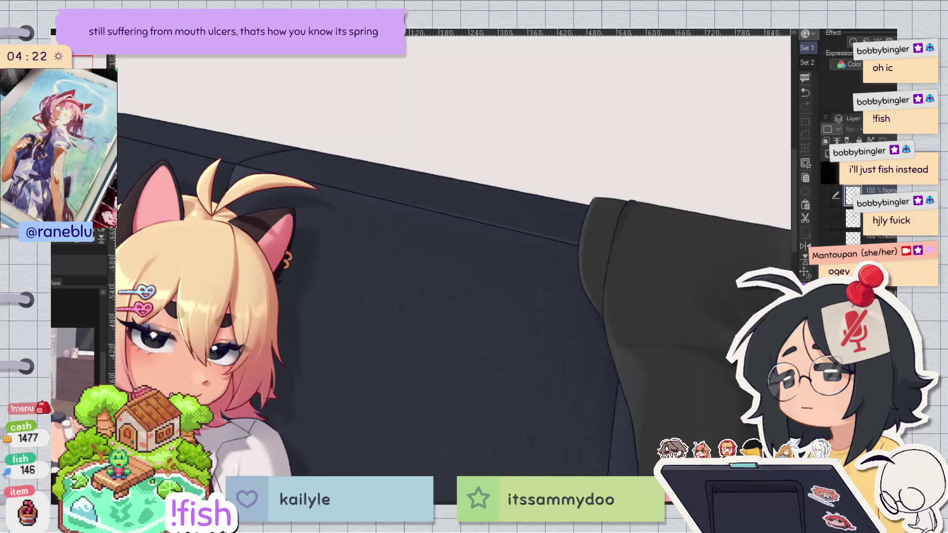
key(ctrl+z)
key(ctrl+z)
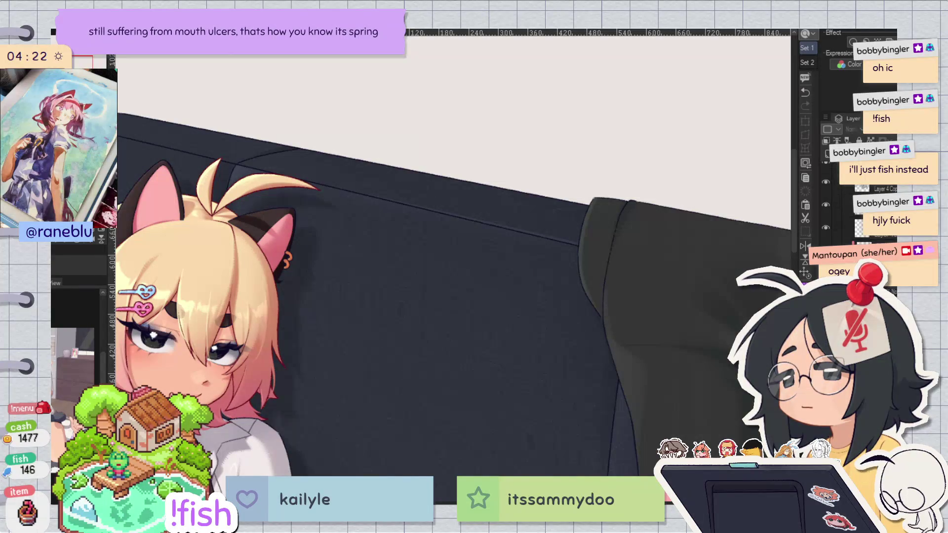
Step: Lasso the area by the sofa back's right edge and skew its corner outward
drag(445, 296, 579, 444)
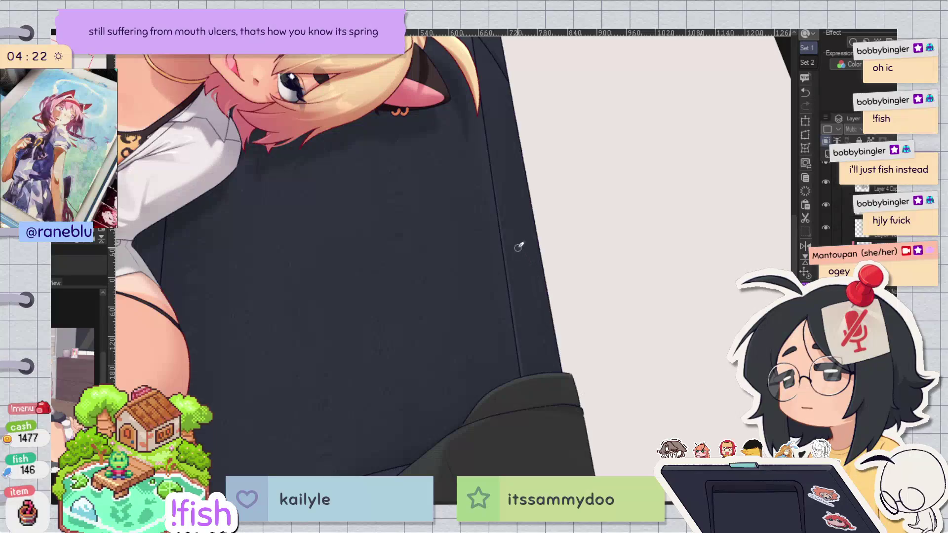
scroll(509, 188, down, 1)
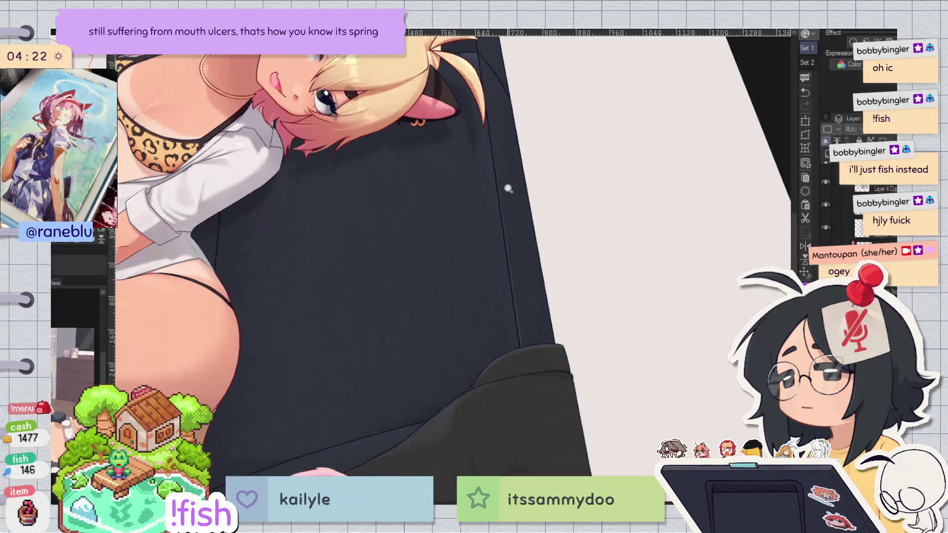
mouse_move(498, 166)
mouse_down()
mouse_move(536, 395)
mouse_move(630, 215)
mouse_move(496, 169)
mouse_up()
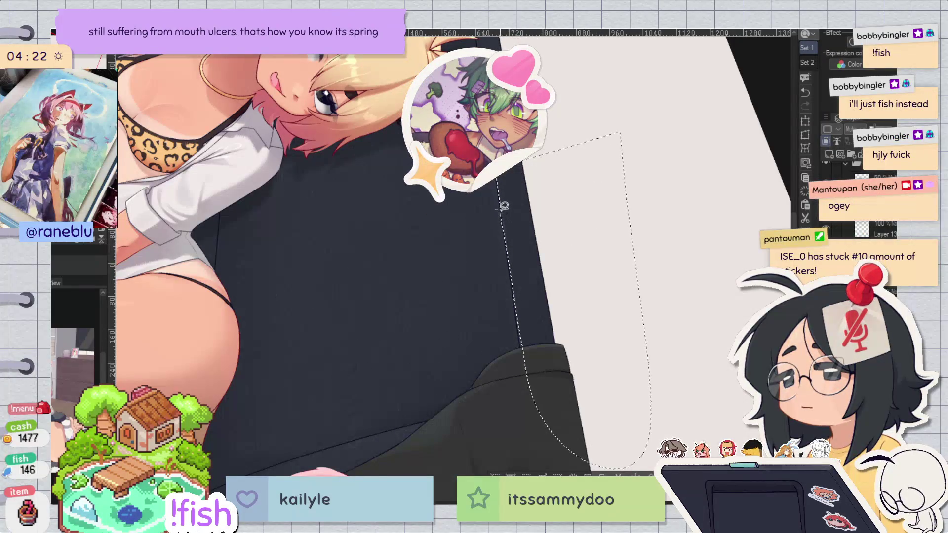
scroll(519, 196, up, 1)
scroll(519, 195, up, 1)
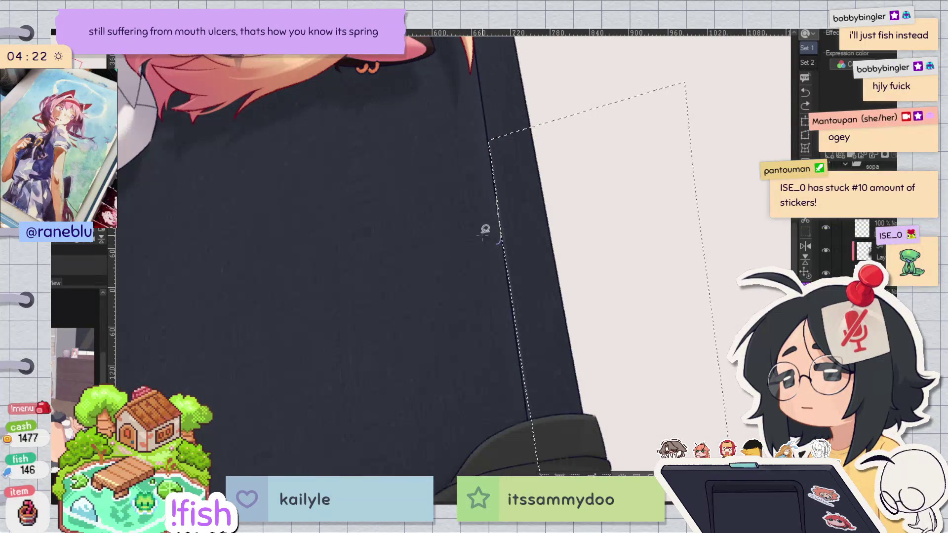
scroll(487, 172, down, 2)
key(ctrl+t)
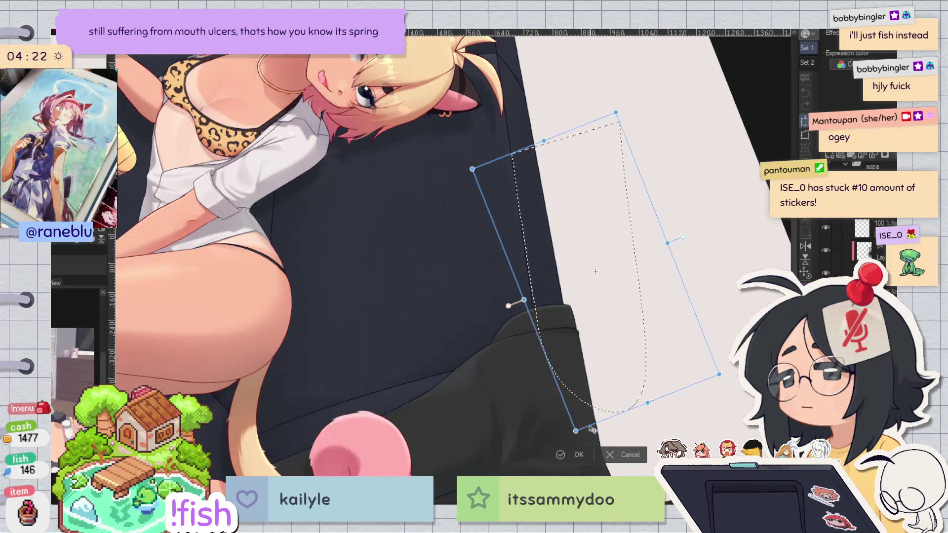
mouse_move(573, 437)
mouse_down()
mouse_move(563, 434)
mouse_move(578, 439)
mouse_up()
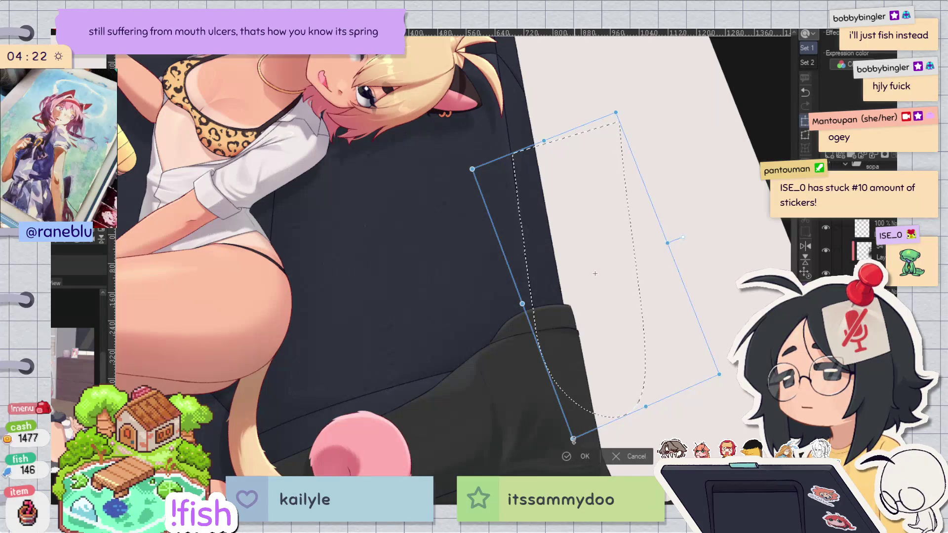
click(584, 456)
key(ctrl+0)
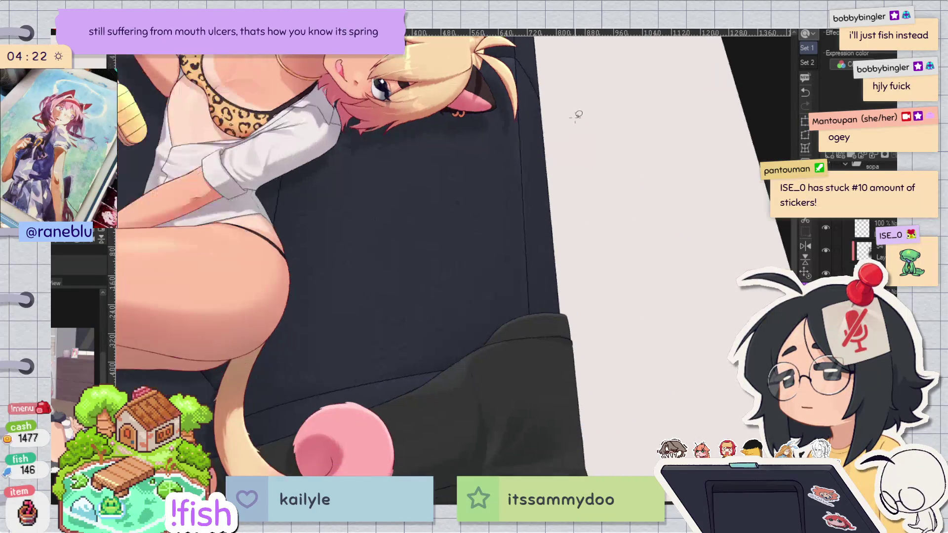
scroll(586, 161, down, 2)
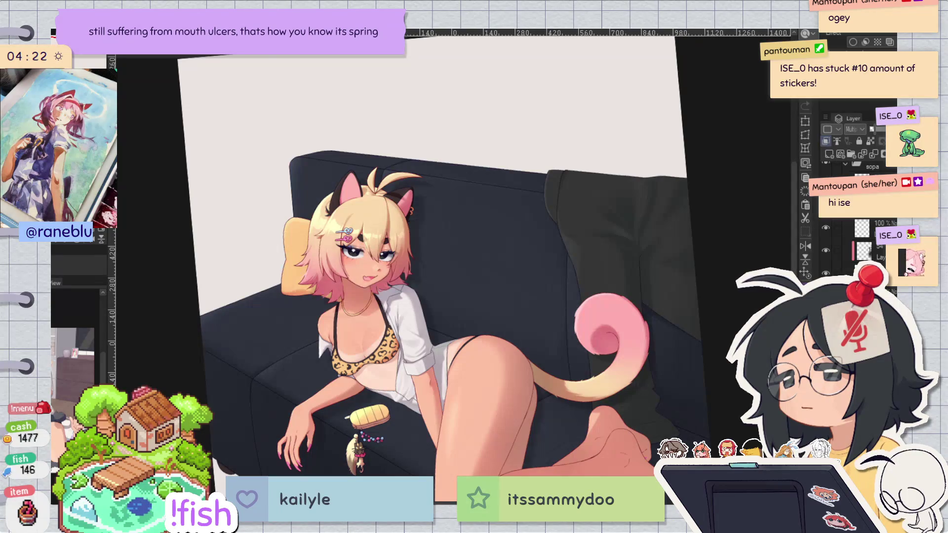
scroll(657, 154, up, 4)
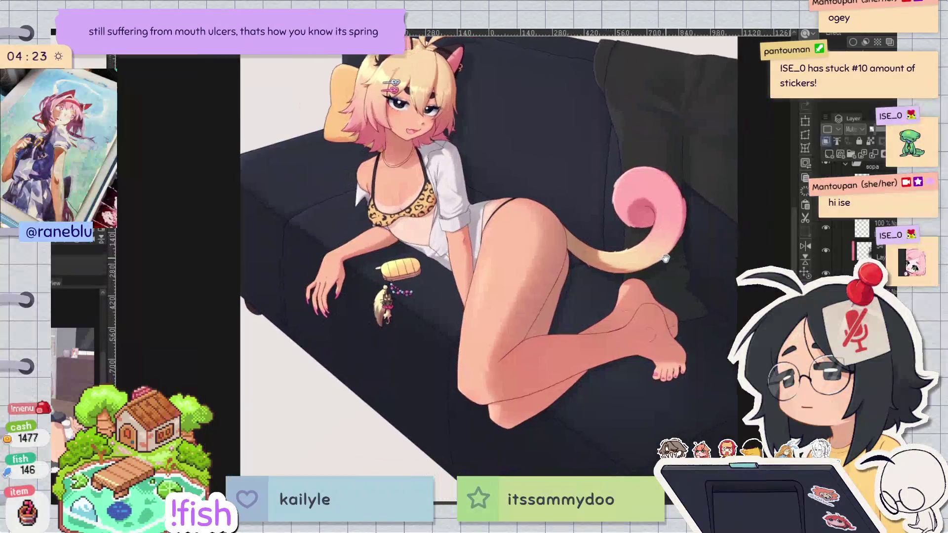
scroll(661, 314, up, 2)
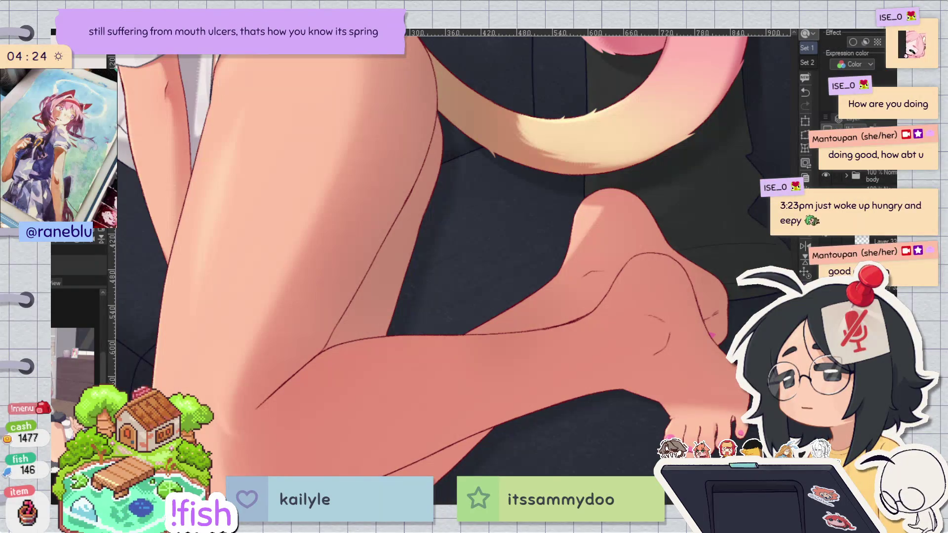
Step: Rotate and flip the view around the foot, then airbrush soft shadow along the ankle bone
drag(617, 208, 644, 133)
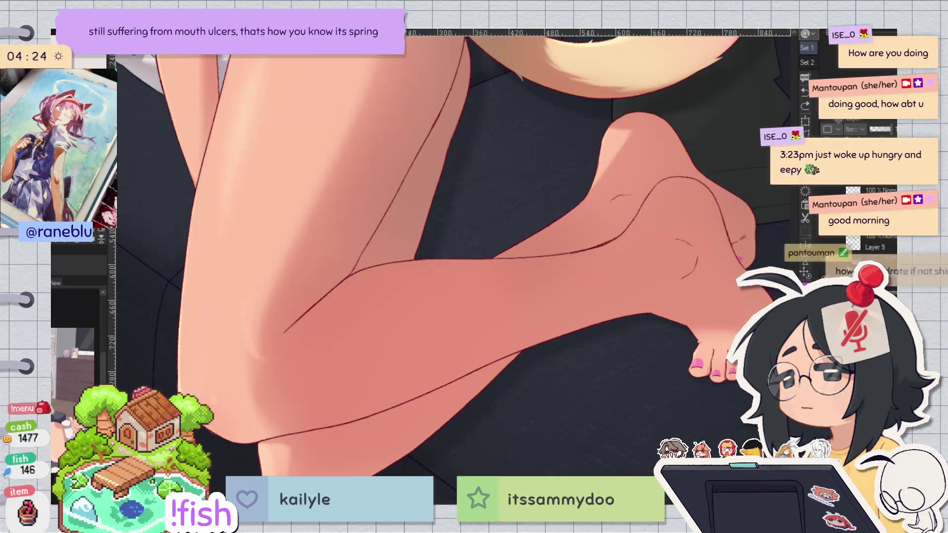
scroll(744, 271, down, 1)
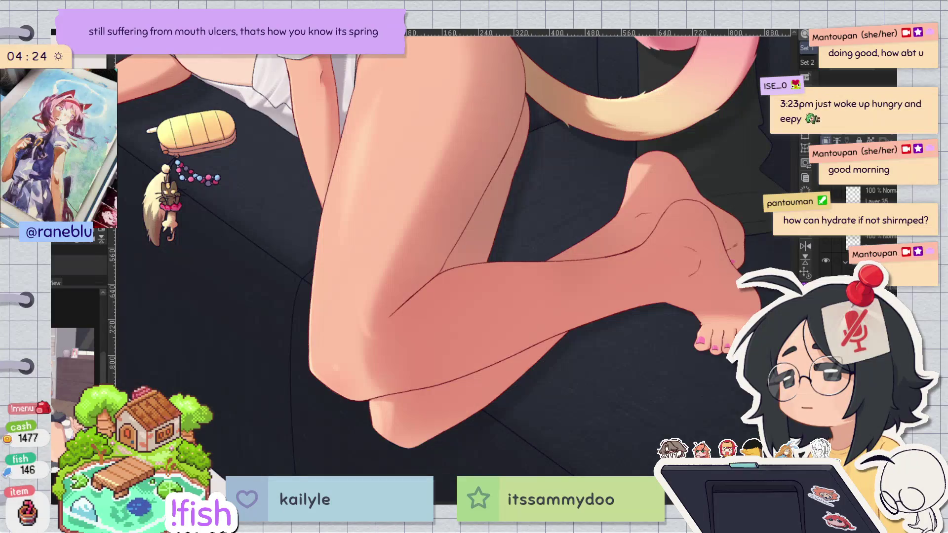
scroll(707, 283, up, 3)
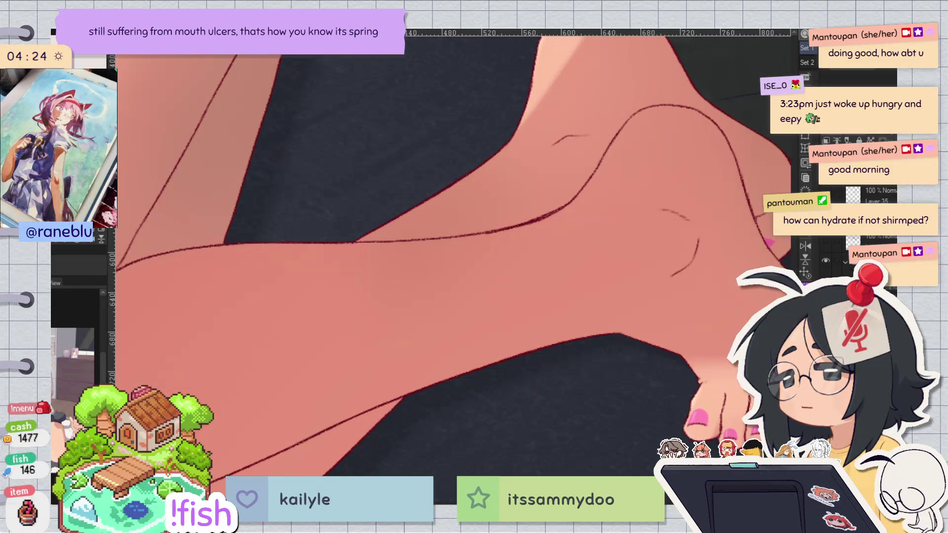
mouse_move(734, 172)
mouse_down()
mouse_move(406, 388)
mouse_move(482, 265)
mouse_move(451, 250)
mouse_up()
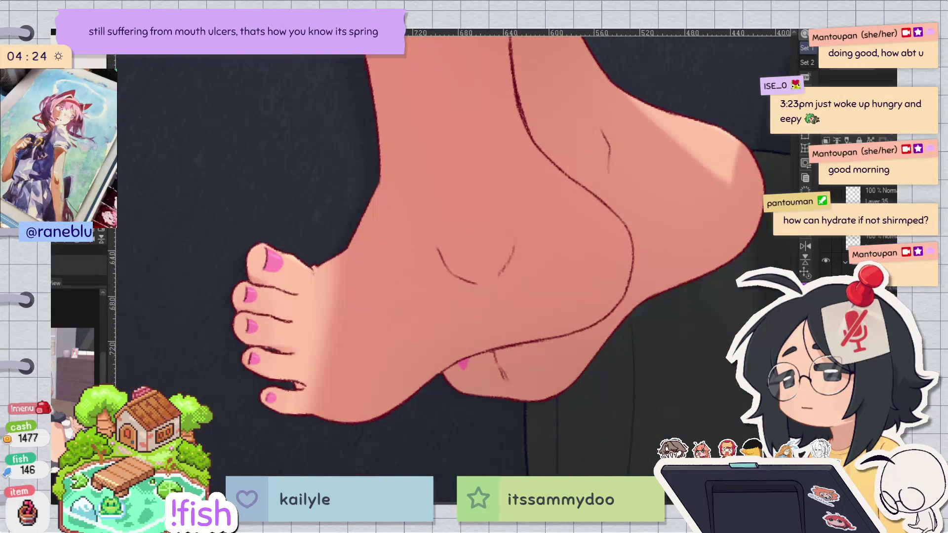
mouse_move(457, 267)
mouse_down()
mouse_move(632, 172)
mouse_move(456, 263)
mouse_up()
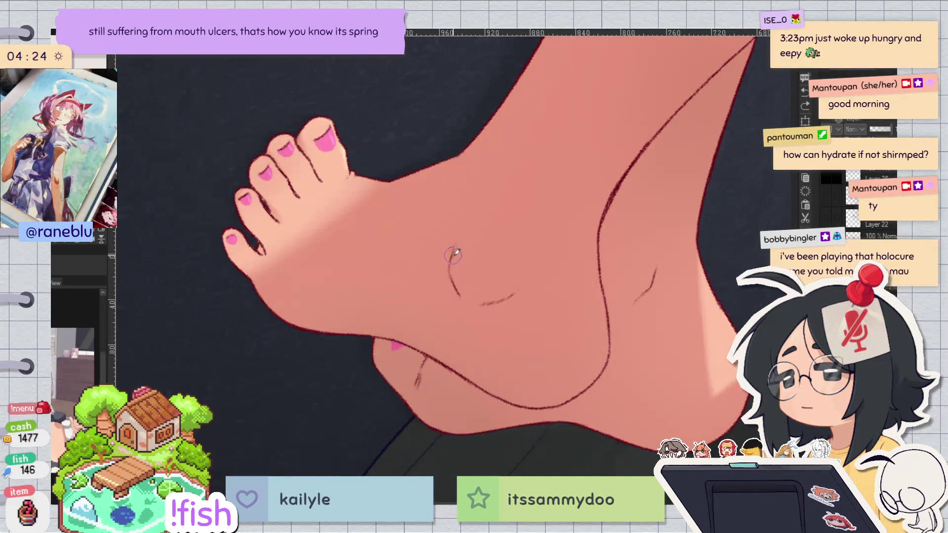
key(h)
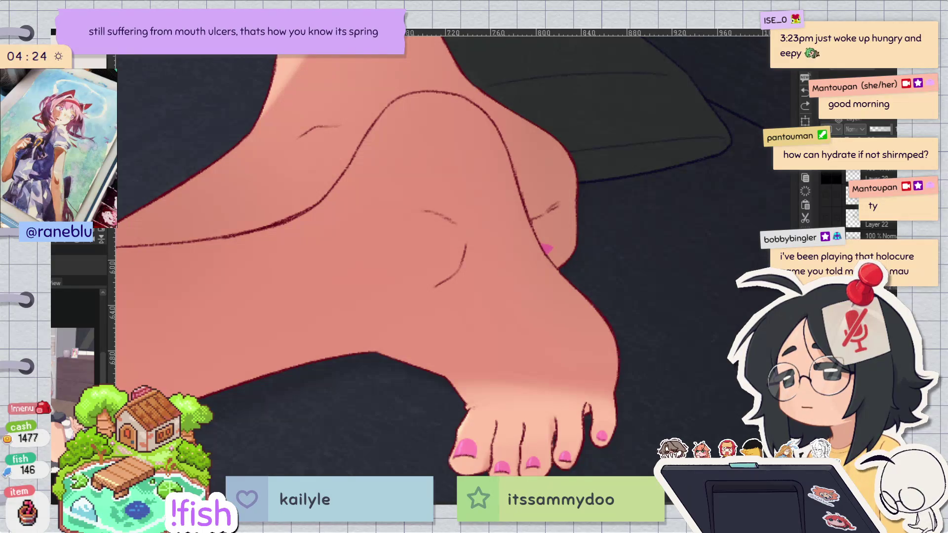
drag(494, 123, 386, 69)
drag(406, 228, 421, 252)
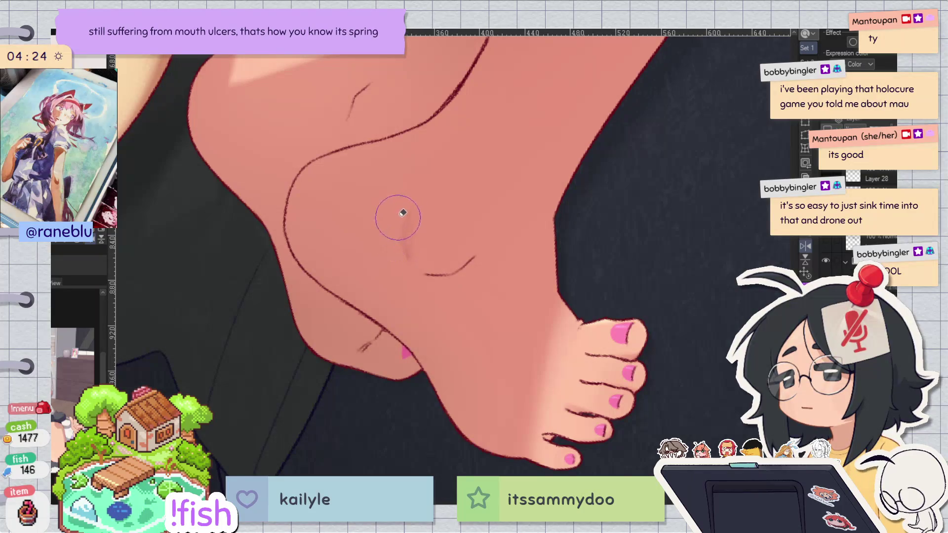
Step: Rotate the view so the toes point down and mirror it to check the heel
mouse_move(405, 394)
mouse_down()
mouse_move(414, 419)
mouse_move(395, 475)
mouse_up()
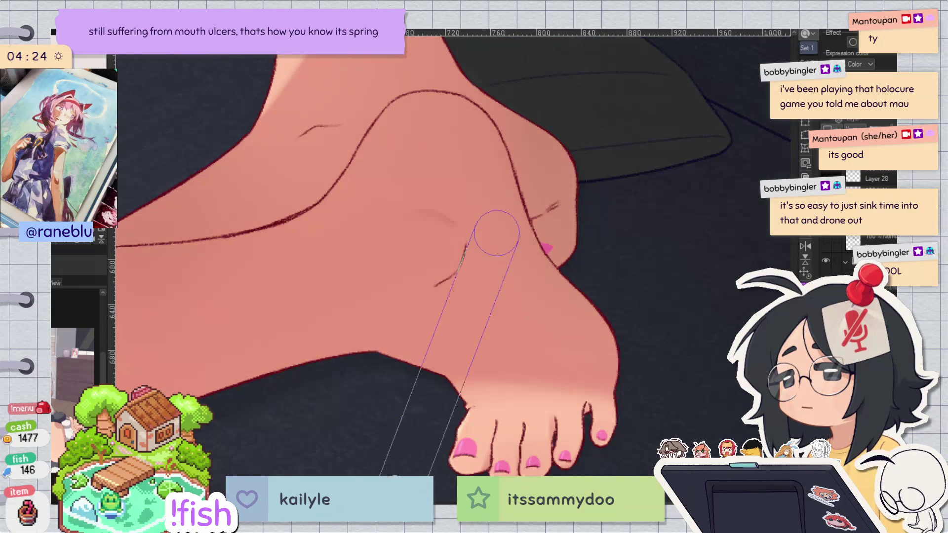
key(h)
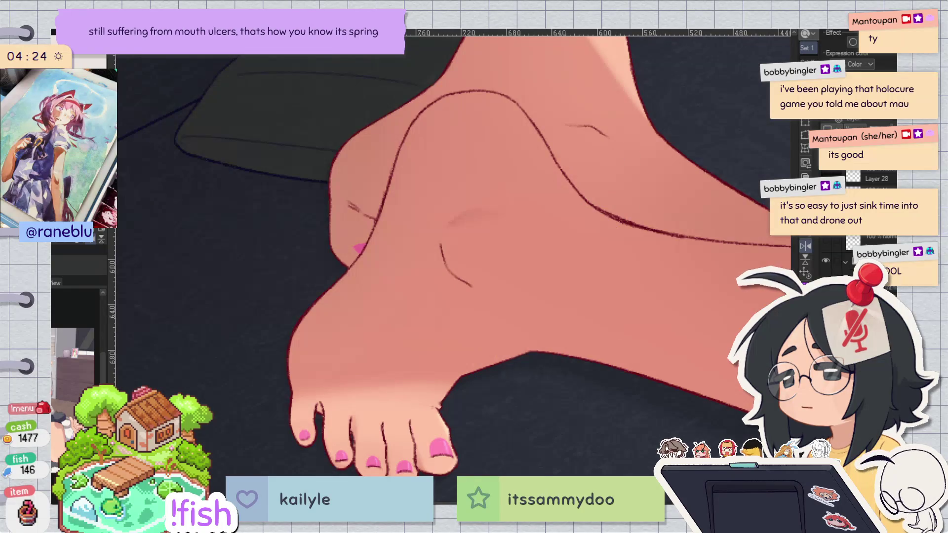
key(h)
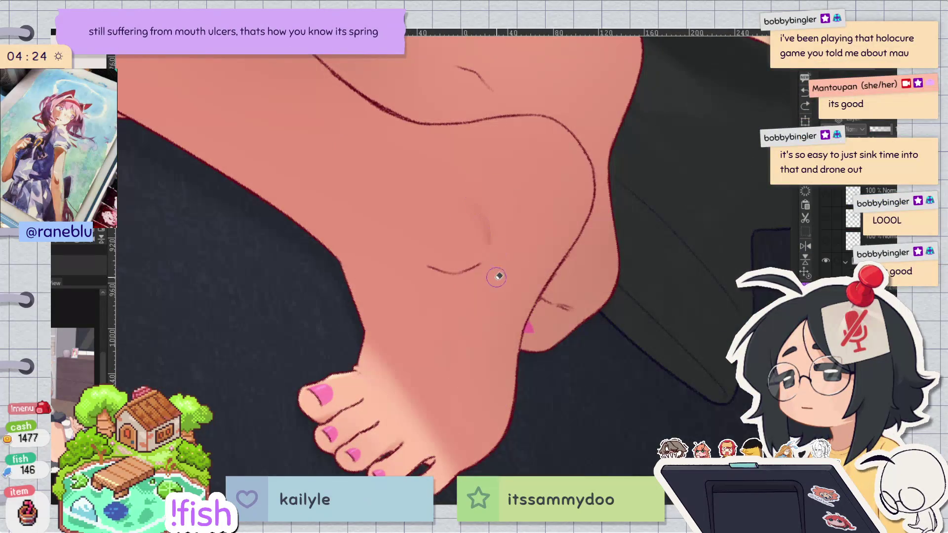
key(minus)
key(h)
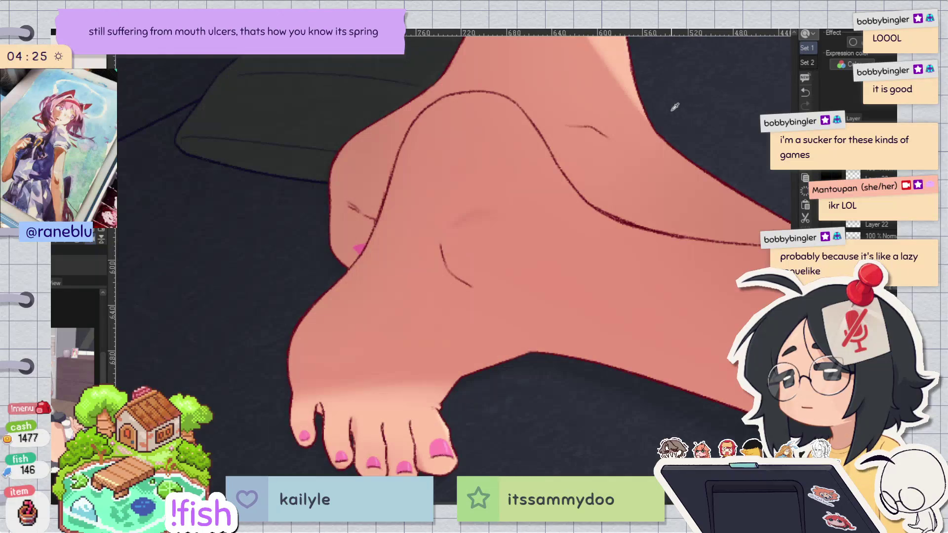
key(h)
scroll(621, 375, down, 3)
key(h)
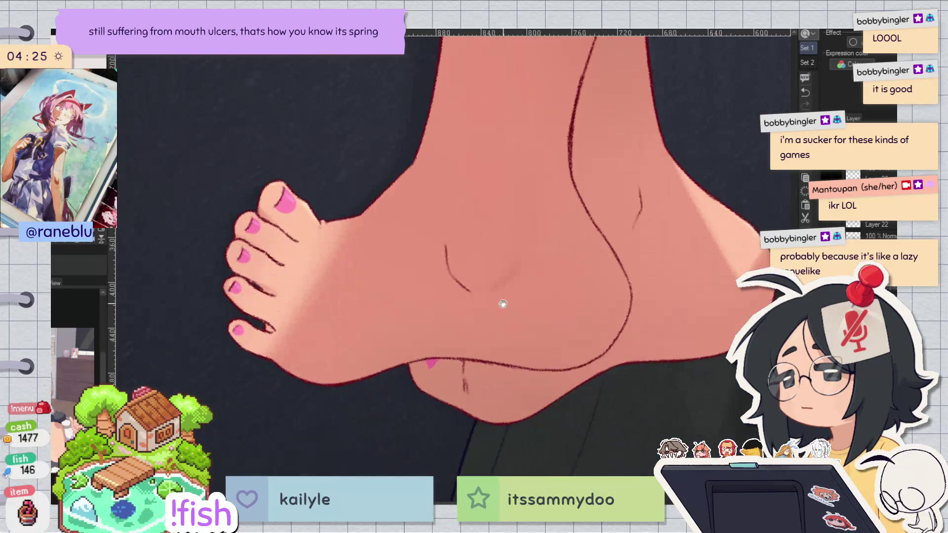
scroll(621, 376, up, 4)
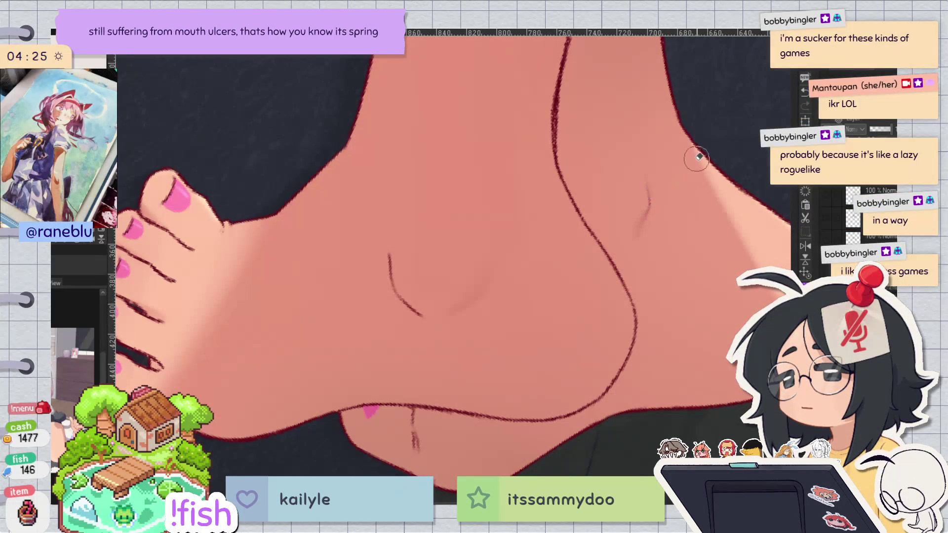
Step: Draw a short line along the heel, redoing it after two undone attempts
drag(390, 252, 393, 284)
key(ctrl+z)
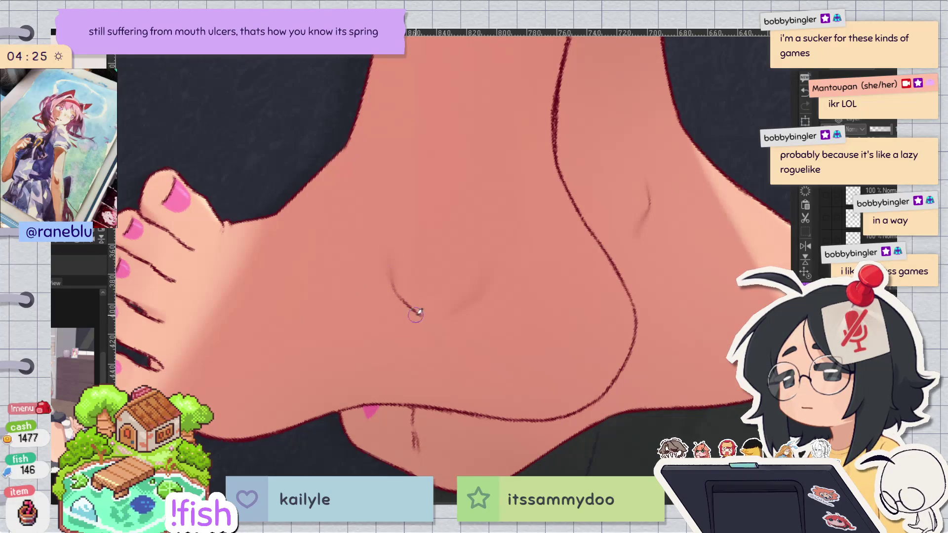
mouse_move(393, 286)
mouse_down()
mouse_move(428, 318)
mouse_move(425, 328)
mouse_up()
key(ctrl+z)
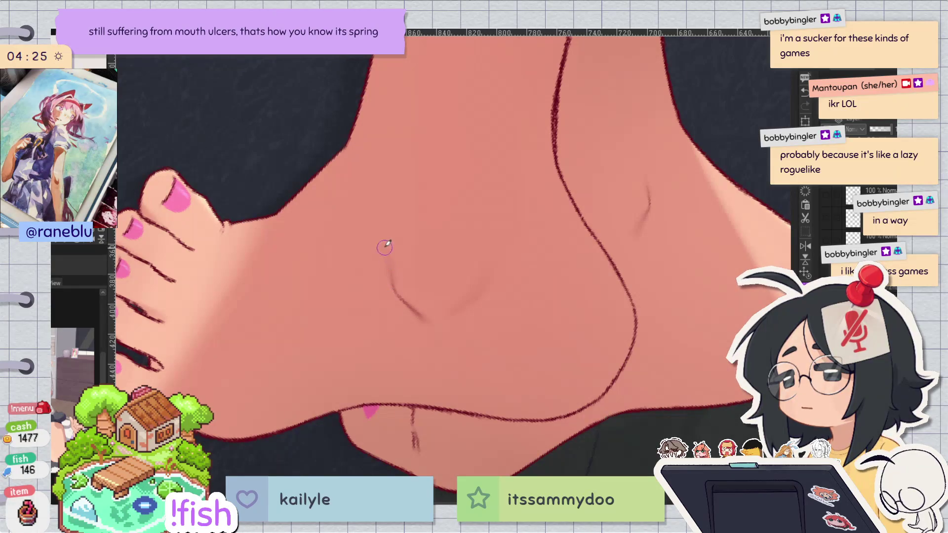
drag(403, 289, 419, 300)
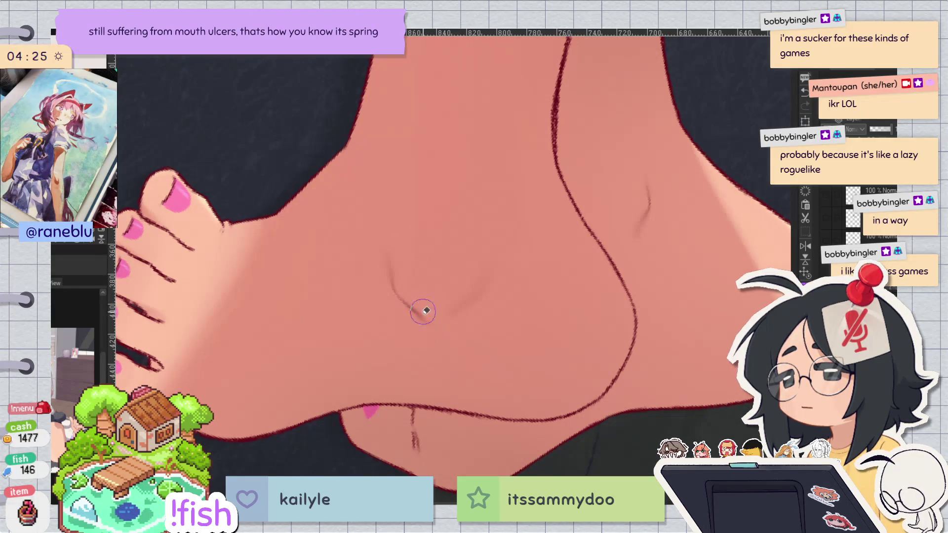
Step: Return the view to unmirrored and zoom out to show both legs and feet
key(h)
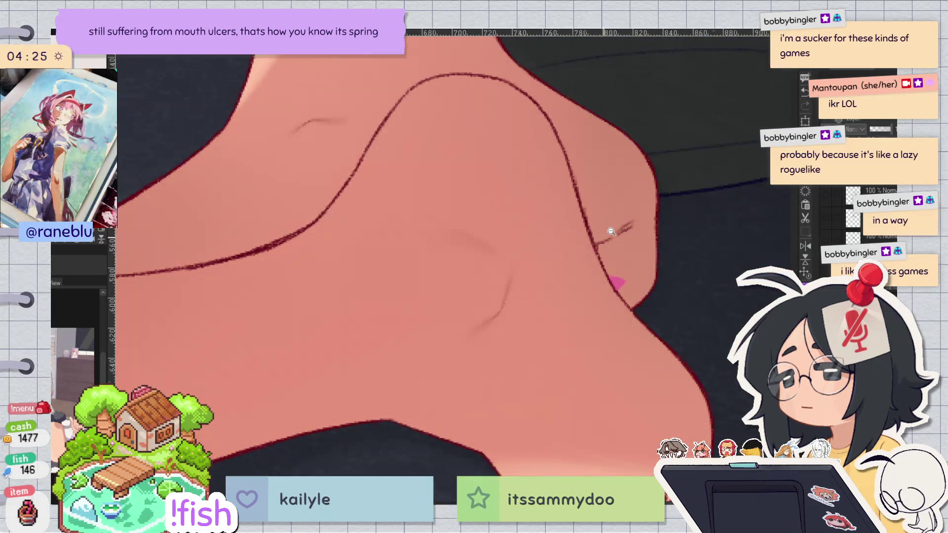
scroll(611, 232, down, 5)
key(h)
scroll(369, 279, up, 5)
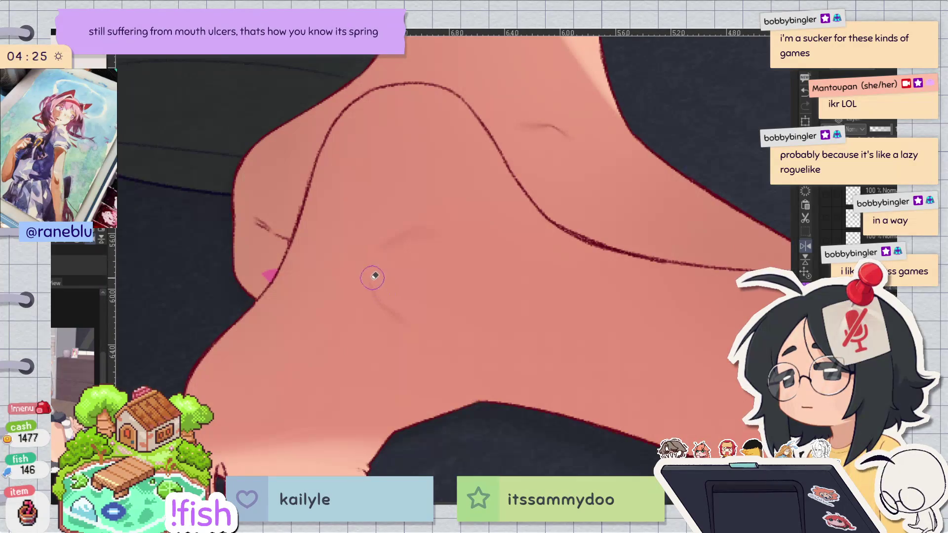
key(h)
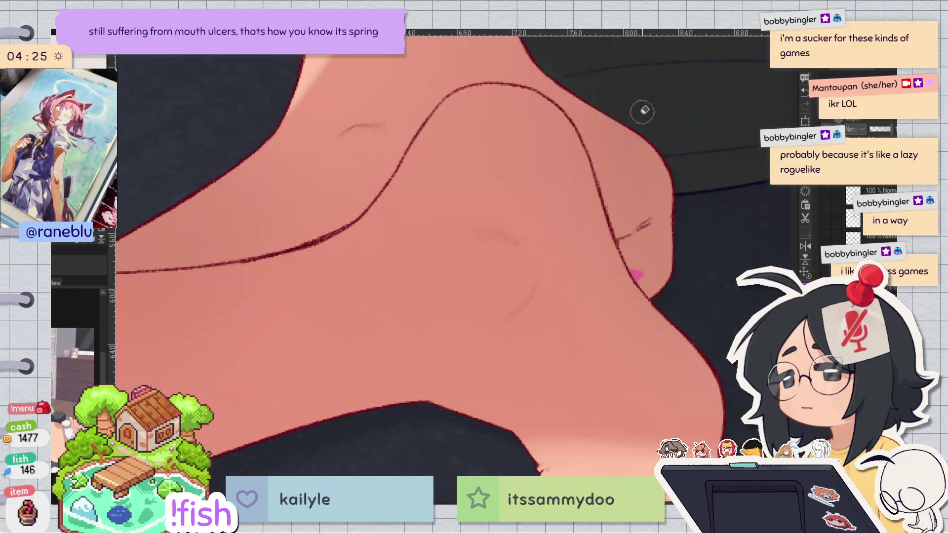
scroll(639, 109, down, 5)
scroll(629, 227, up, 3)
scroll(636, 393, down, 3)
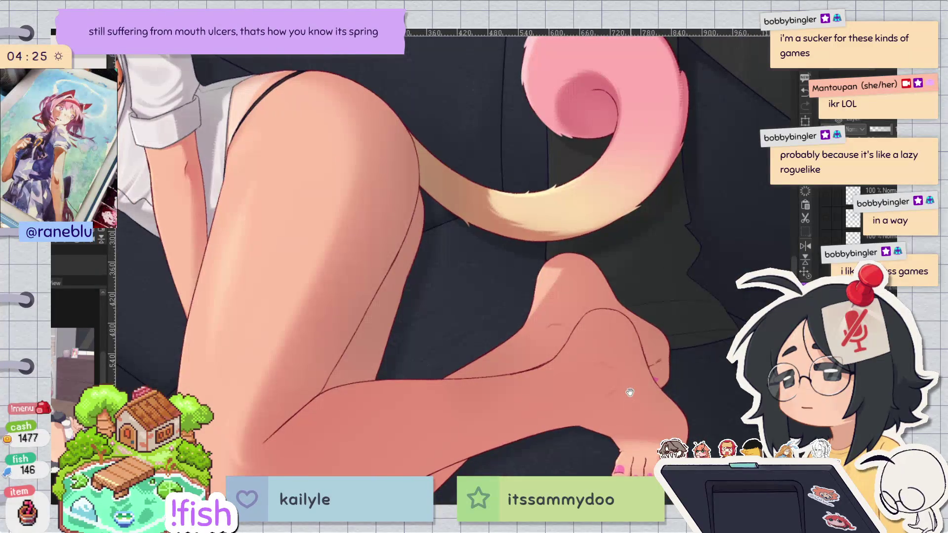
scroll(545, 288, up, 5)
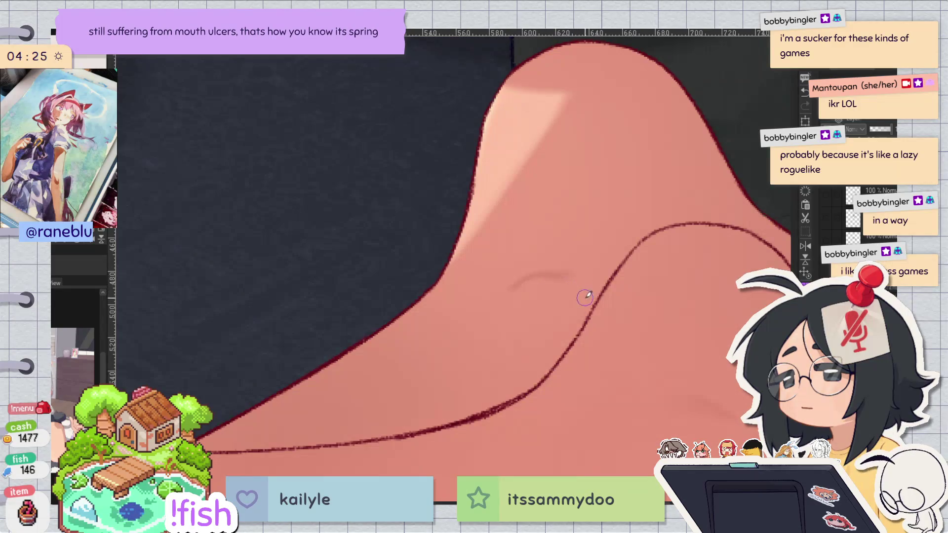
scroll(565, 256, down, 4)
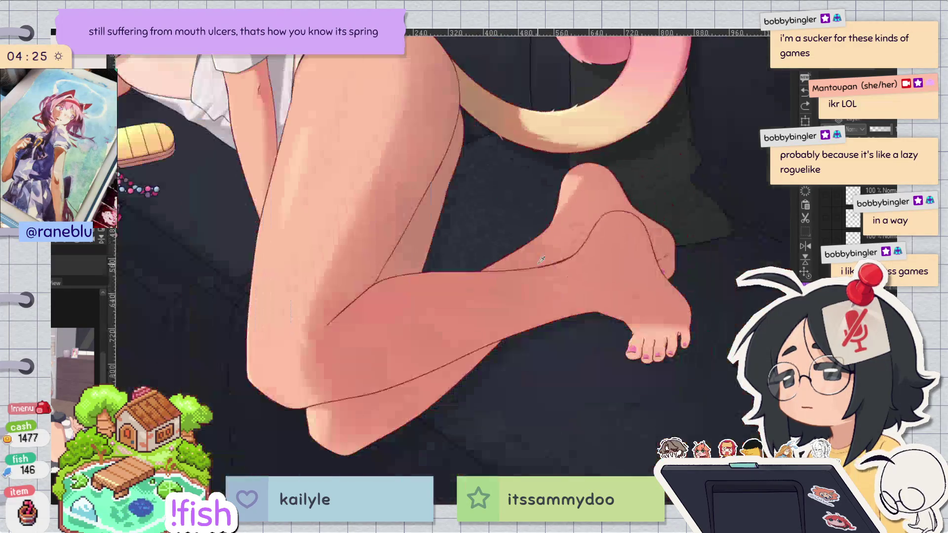
Step: Mirror and rotate the view to inspect the heel outline, then unmirror it
scroll(636, 254, up, 5)
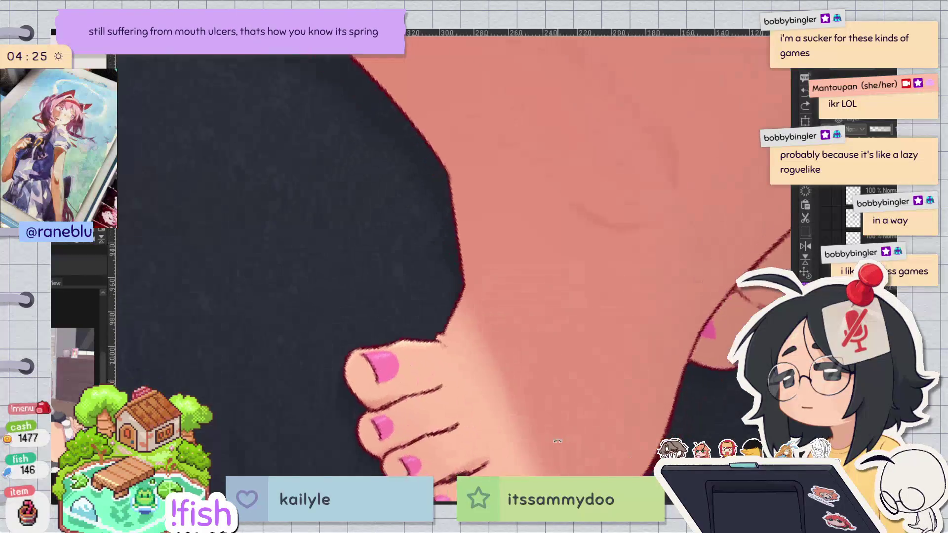
scroll(612, 306, up, 3)
key(h)
mouse_move(374, 237)
mouse_down()
mouse_move(395, 148)
mouse_move(429, 127)
mouse_up()
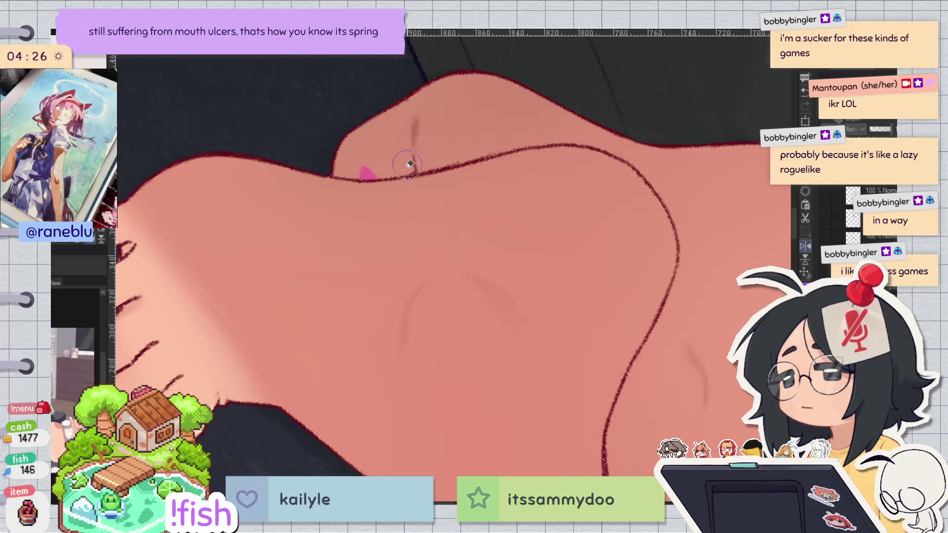
drag(410, 164, 409, 282)
scroll(502, 212, down, 3)
key(h)
scroll(462, 271, up, 3)
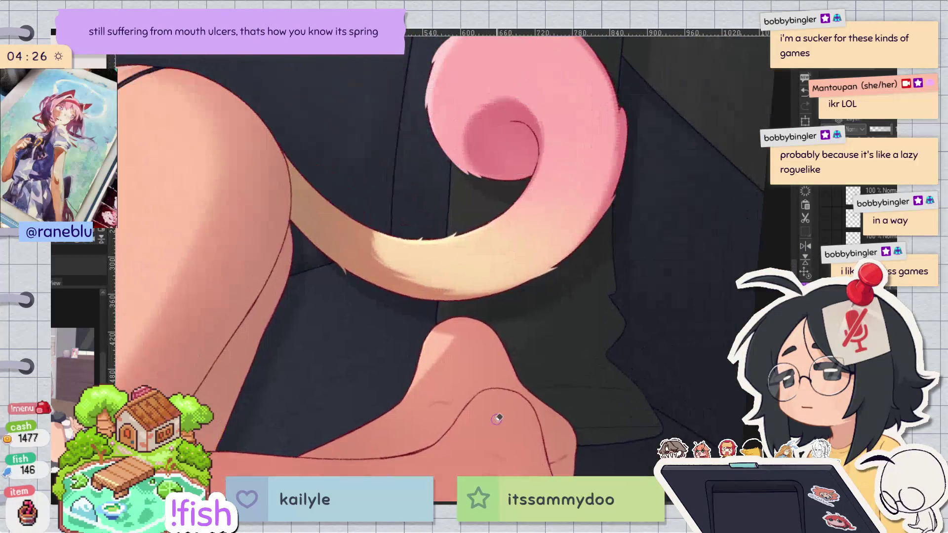
scroll(498, 419, down, 3)
scroll(444, 371, up, 3)
scroll(395, 346, down, 3)
scroll(370, 349, up, 5)
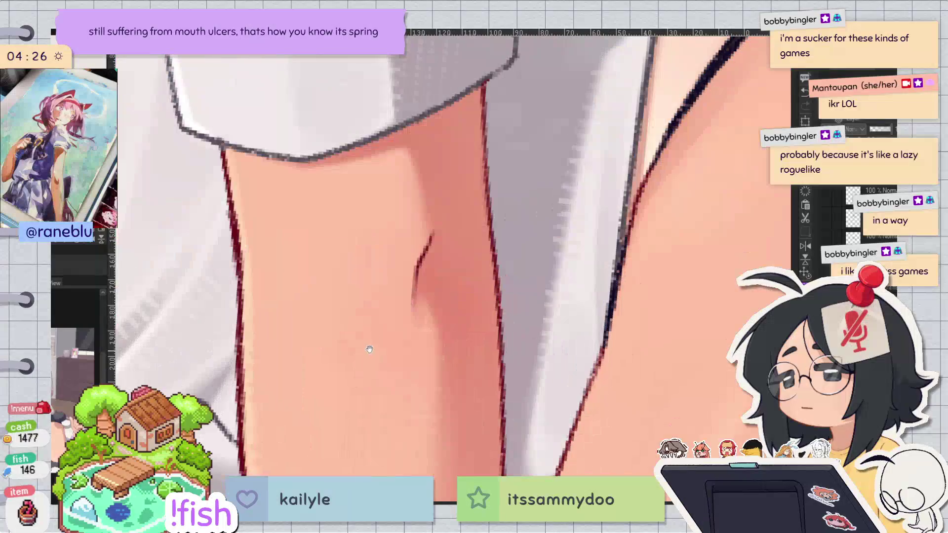
Step: Resize the brush for the thigh crease and zoom far out to the torso and shirt
key(p)
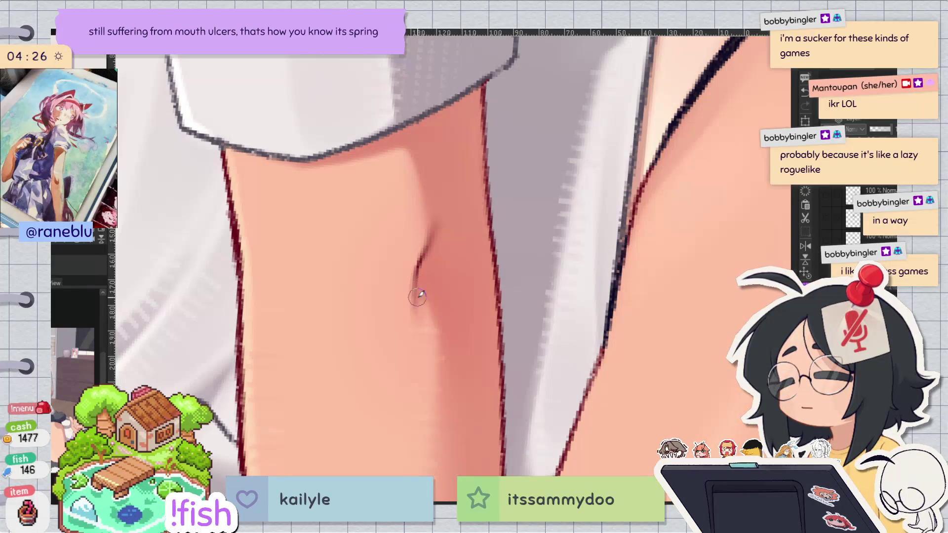
key(b)
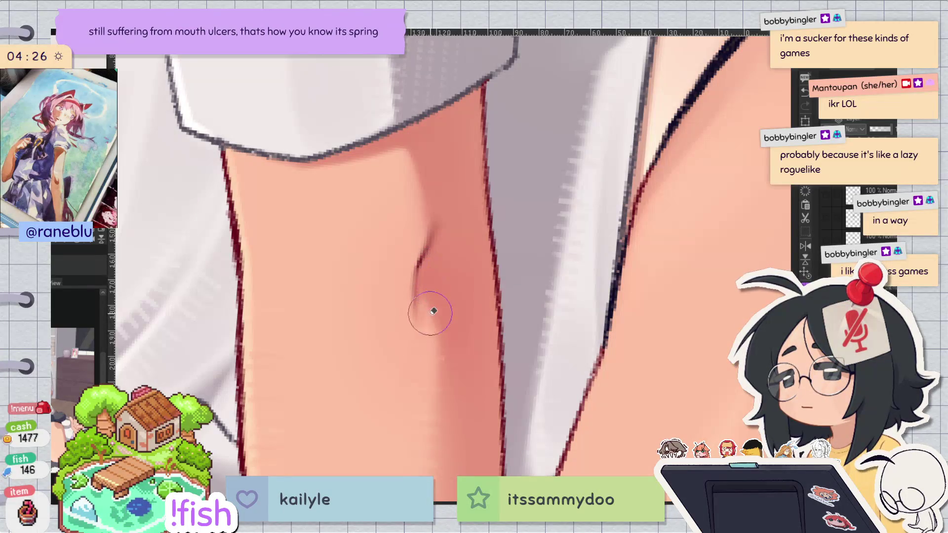
key(ctrl+alt+0)
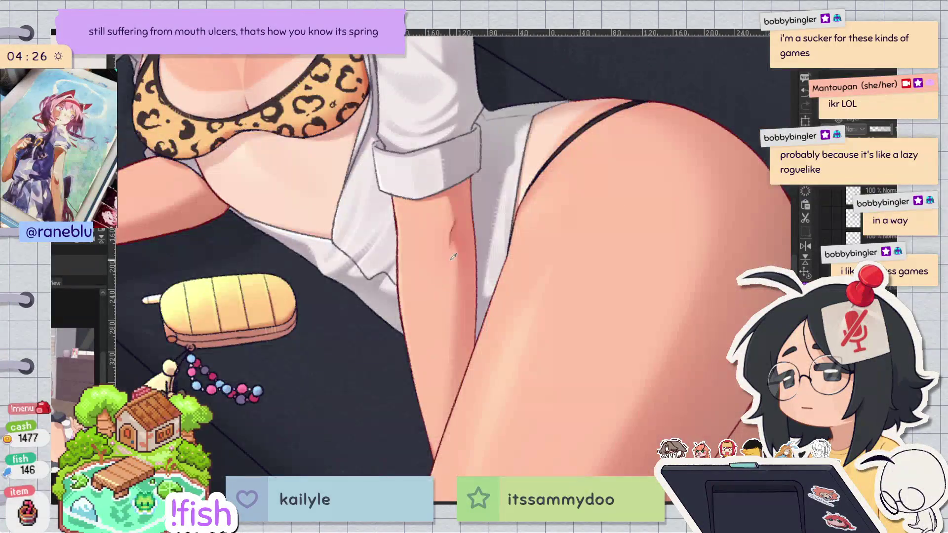
Step: Zoom in on the bra and redraw the red cleavage line reaching higher
key(h)
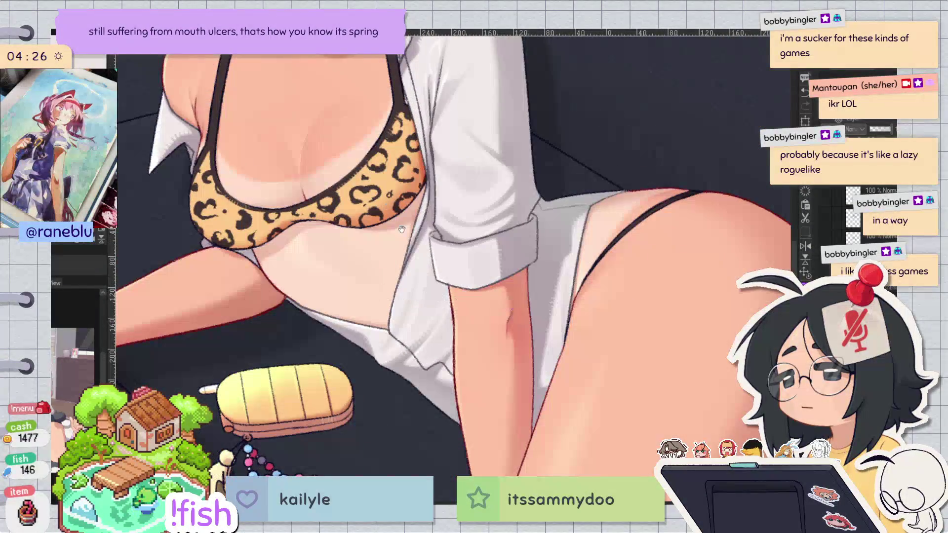
ctrl+space+click(389, 202)
ctrl+space+click(389, 203)
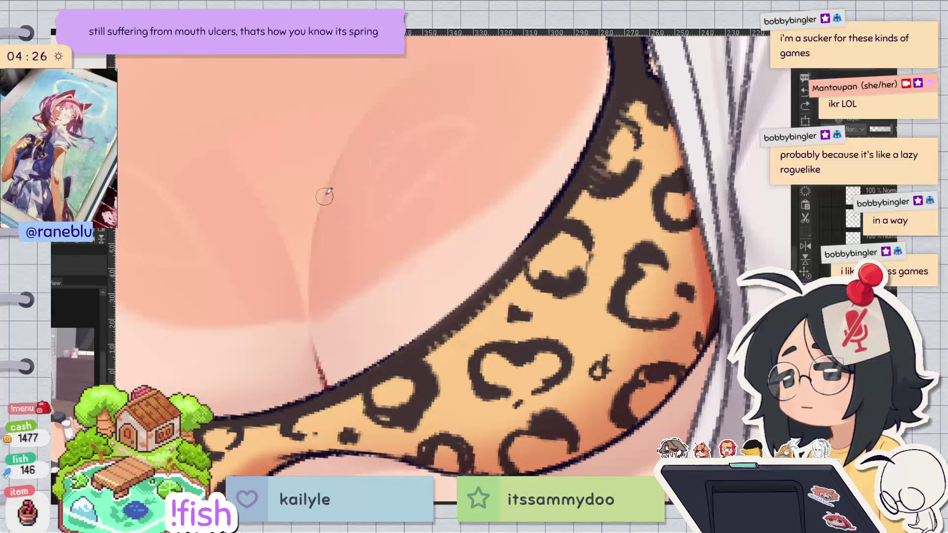
drag(324, 376, 312, 317)
key(ctrl+z)
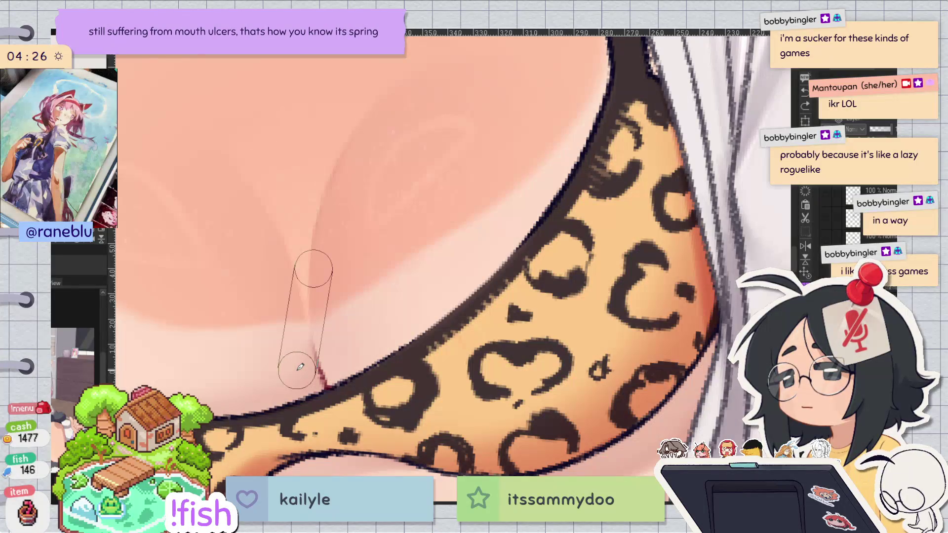
drag(324, 381, 316, 353)
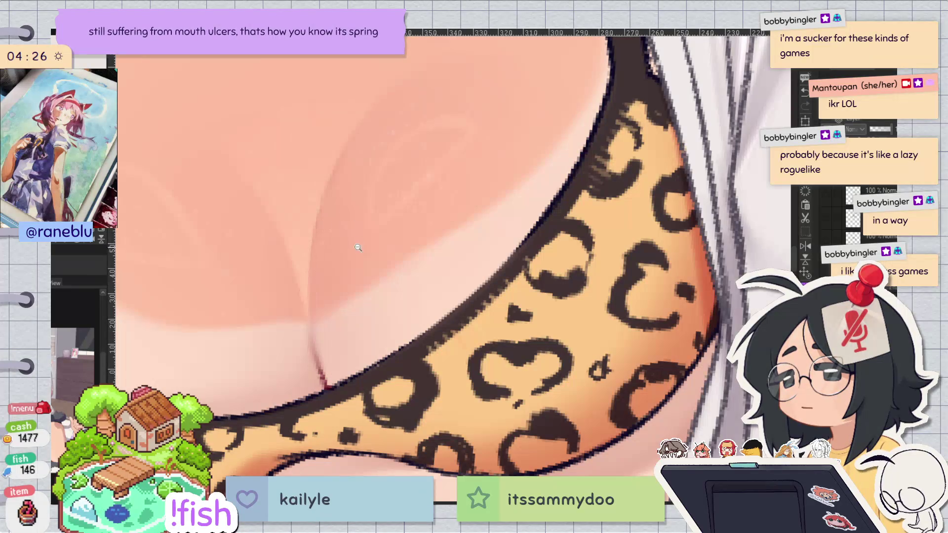
scroll(333, 218, down, 1)
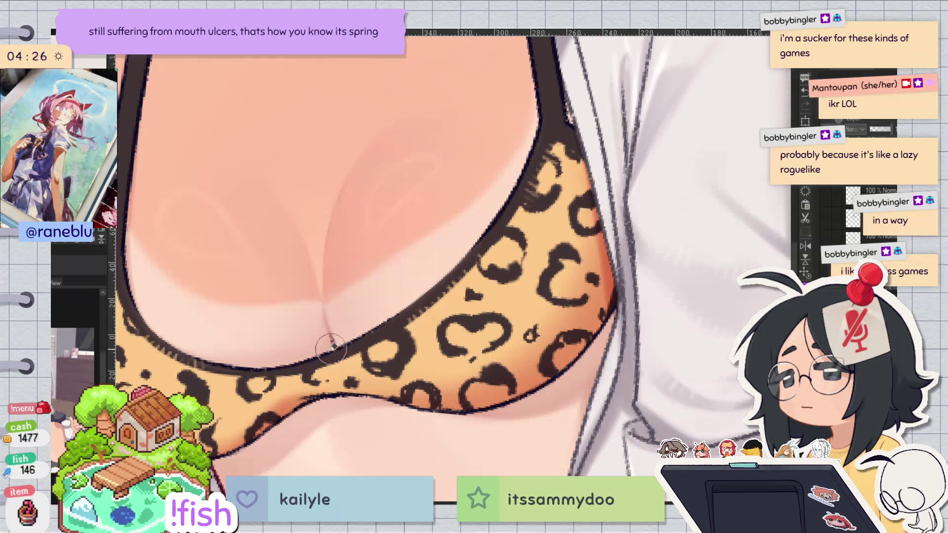
key(h)
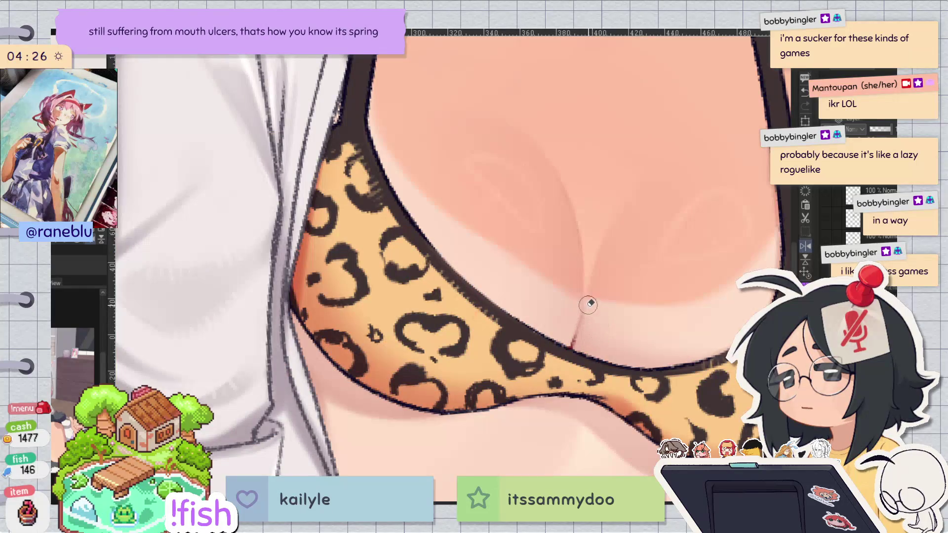
key(h)
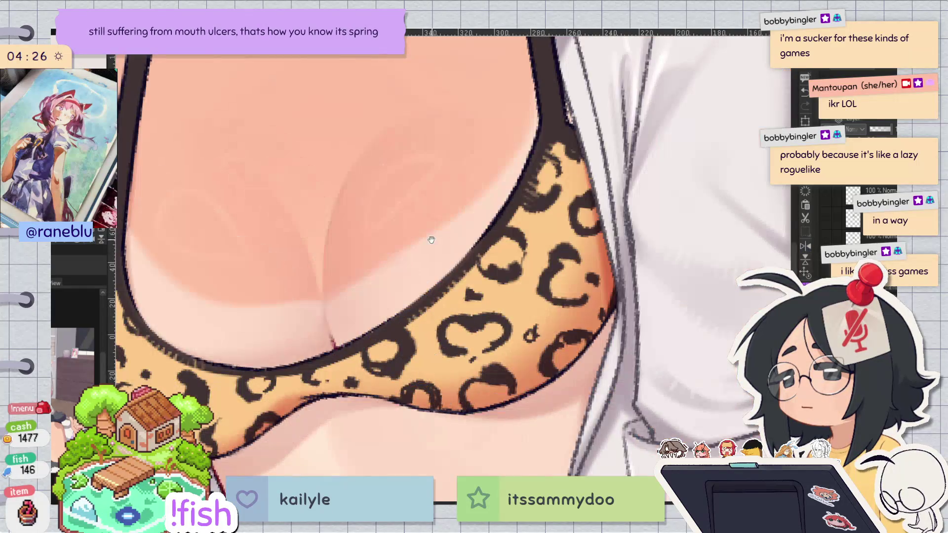
scroll(428, 352, down, 2)
Step: Paint dark red over the skin on both sides of the bra strap
drag(428, 352, 438, 374)
scroll(514, 151, up, 5)
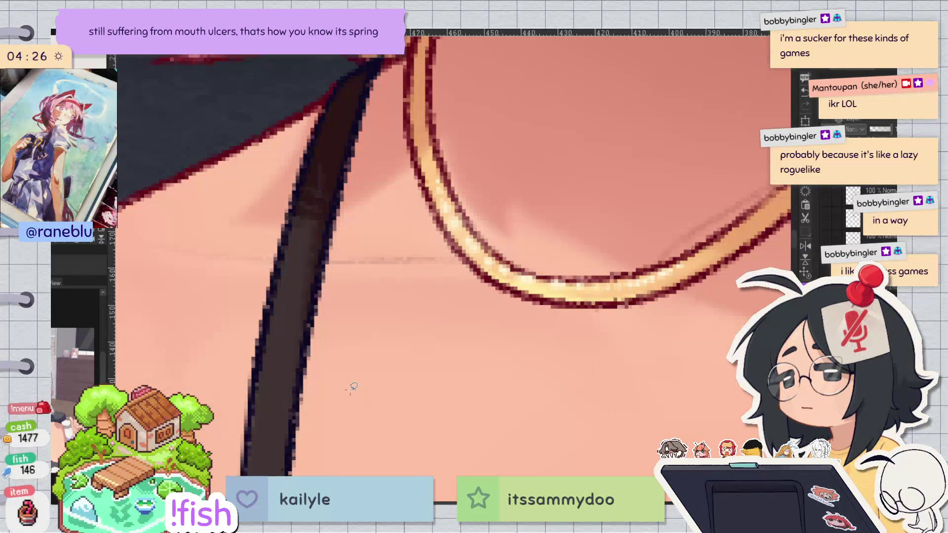
key(ctrl+z)
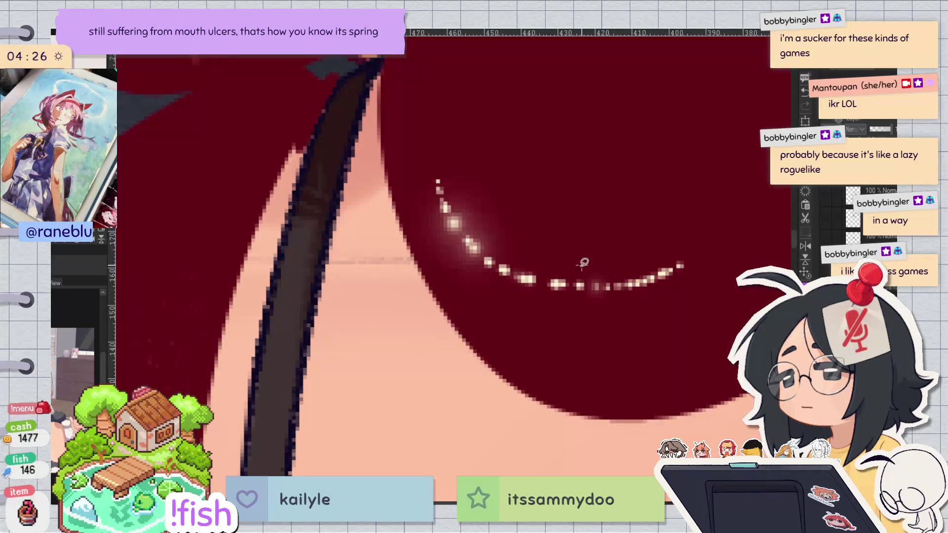
drag(330, 274, 415, 237)
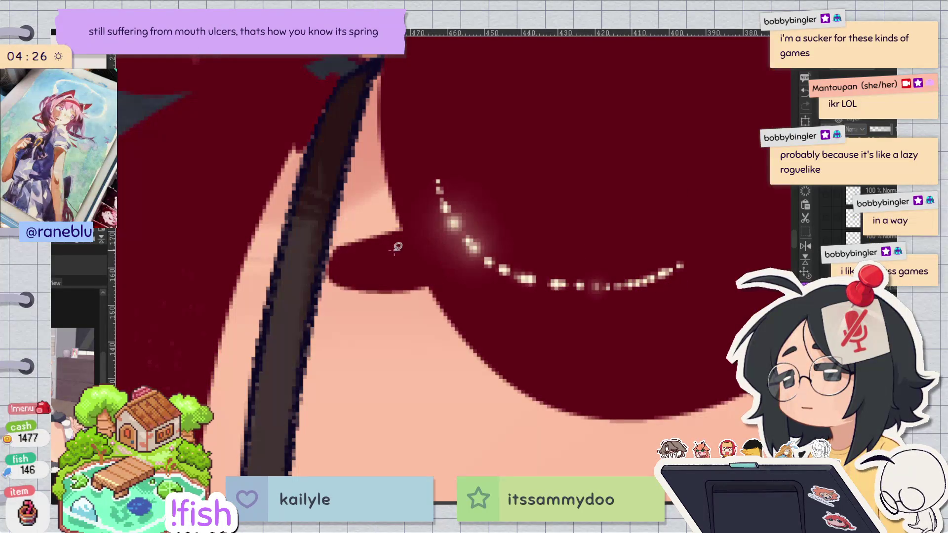
mouse_move(279, 260)
mouse_down()
mouse_move(227, 232)
mouse_move(277, 219)
mouse_up()
scroll(296, 222, down, 2)
scroll(292, 260, down, 2)
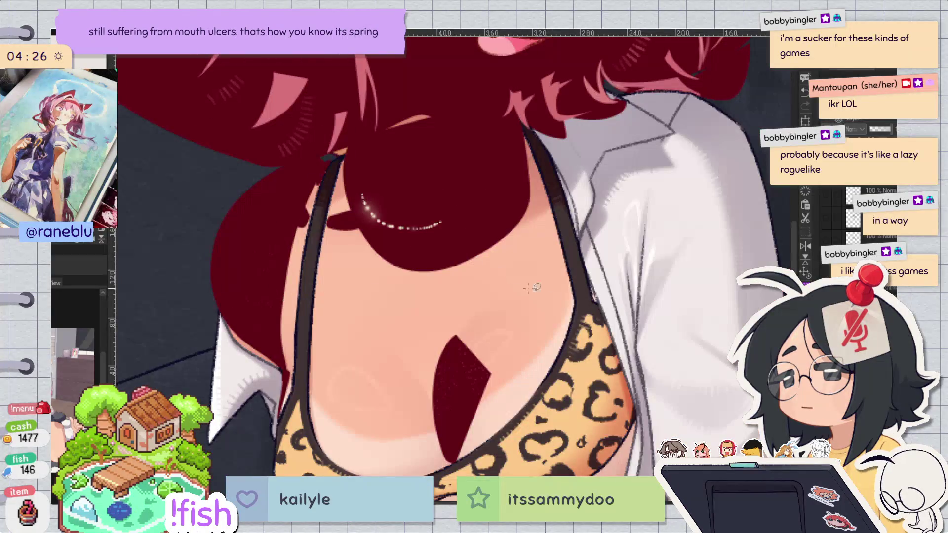
scroll(558, 168, up, 2)
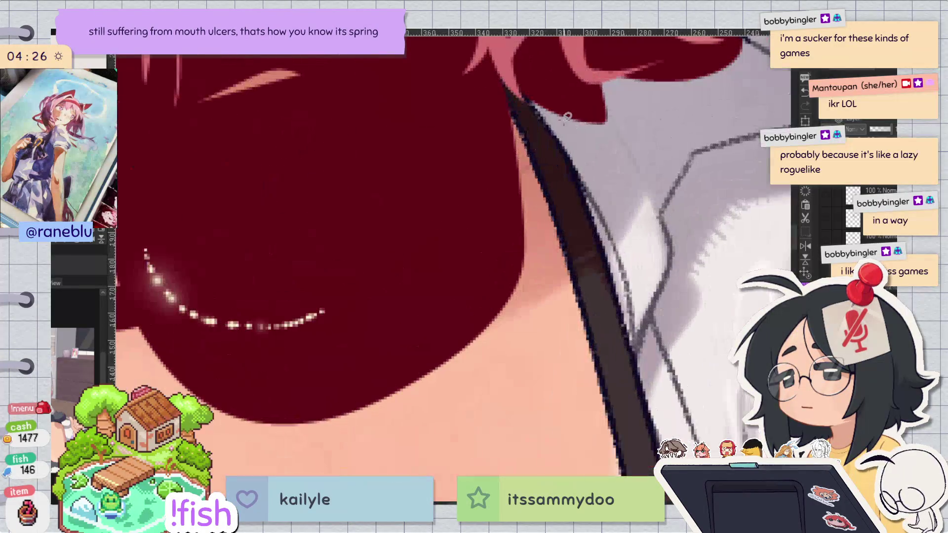
scroll(648, 99, down, 5)
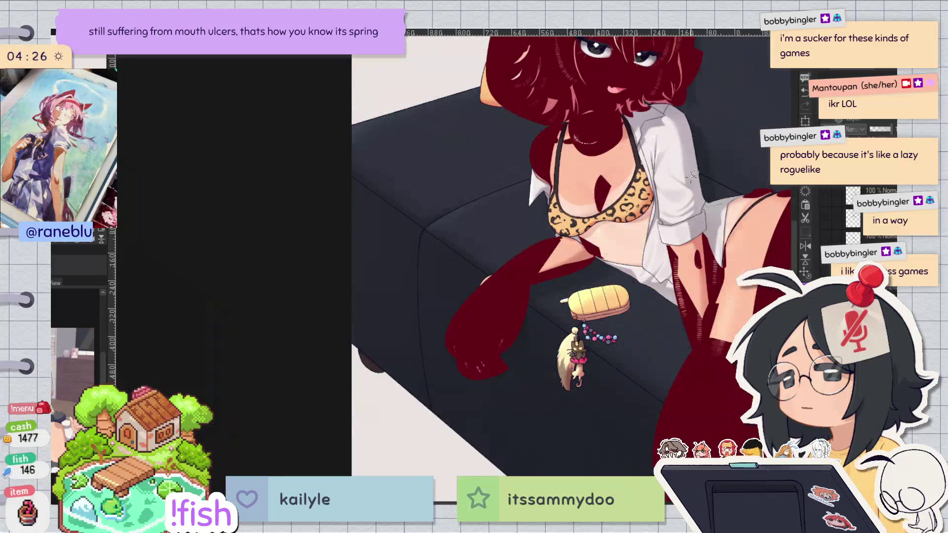
Step: Hide the dark red overlay layer, then zoom in on the empty sofa area beside the girl's head
key(ctrl+d)
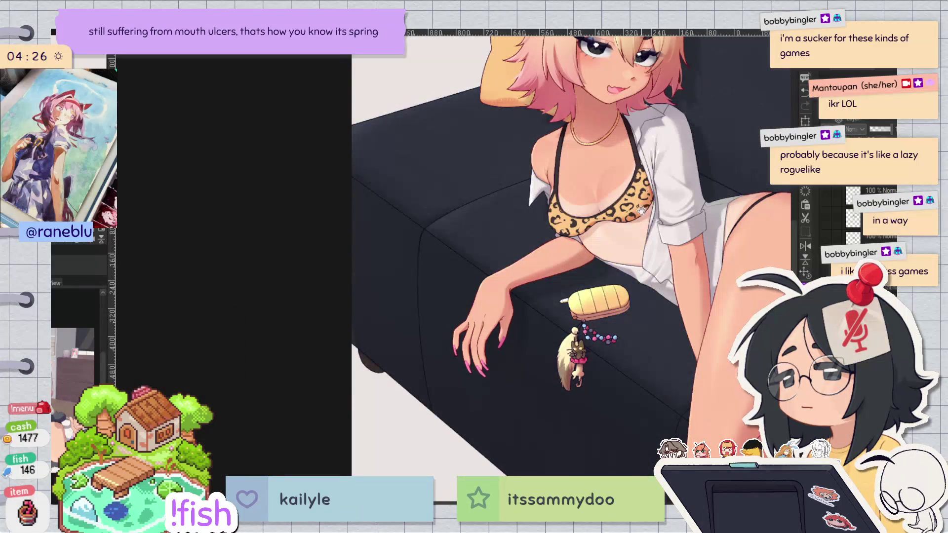
drag(641, 210, 576, 211)
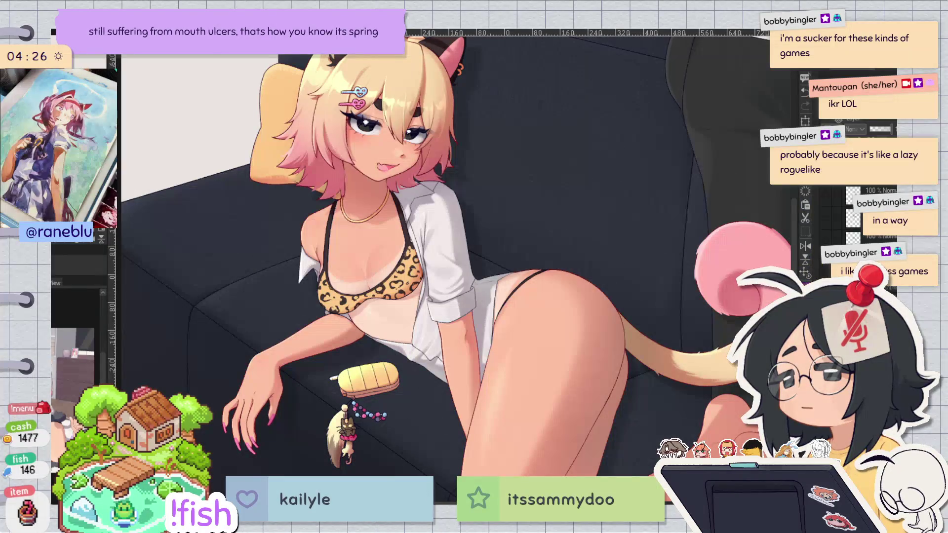
scroll(437, 170, down, 3)
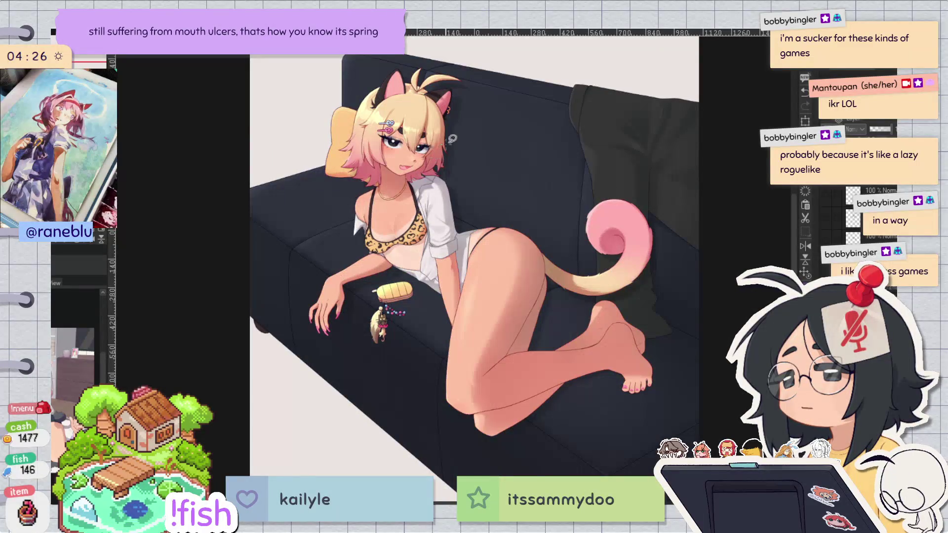
scroll(453, 139, up, 1)
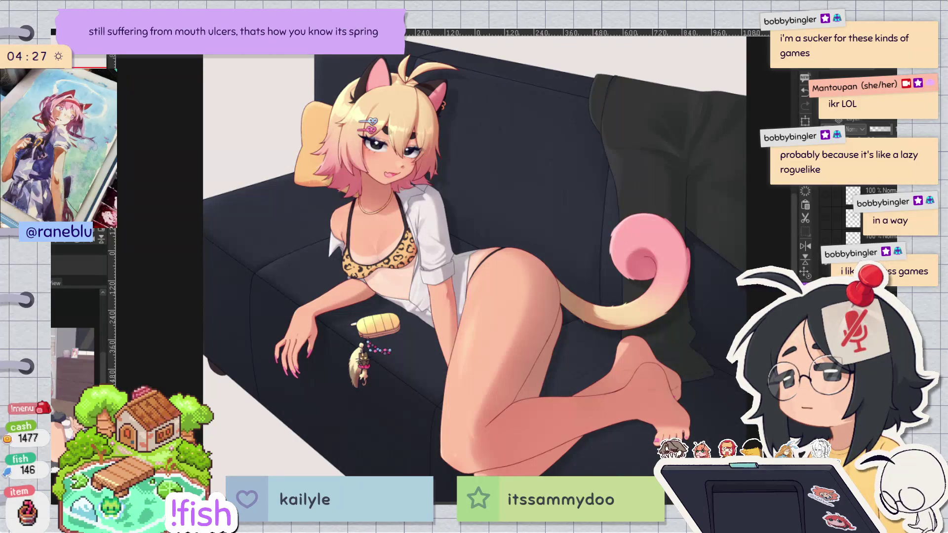
click(483, 153)
click(453, 129)
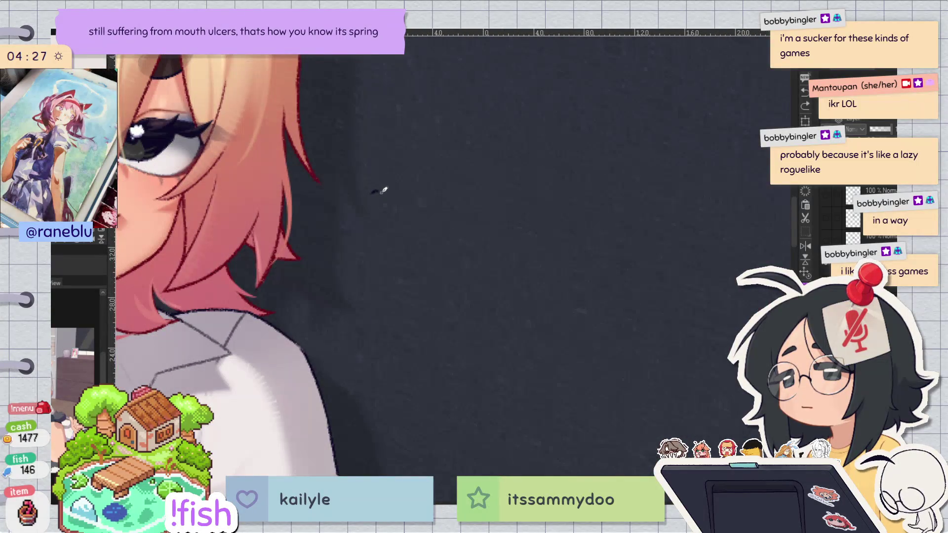
Step: Clean up the tilde doodle by undoing the stray short and loop strokes
key(ctrl+z)
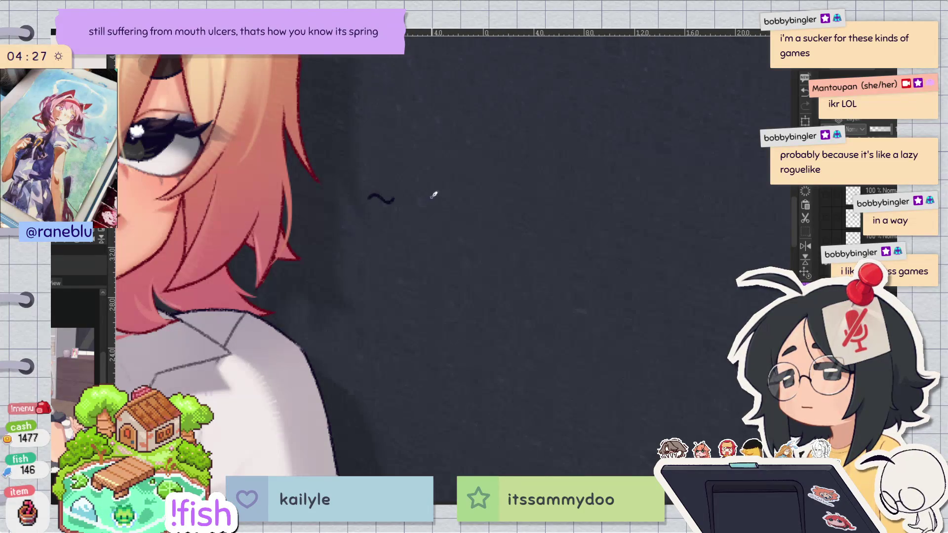
mouse_move(413, 183)
mouse_down()
mouse_move(421, 199)
mouse_move(444, 178)
mouse_up()
key(ctrl+z)
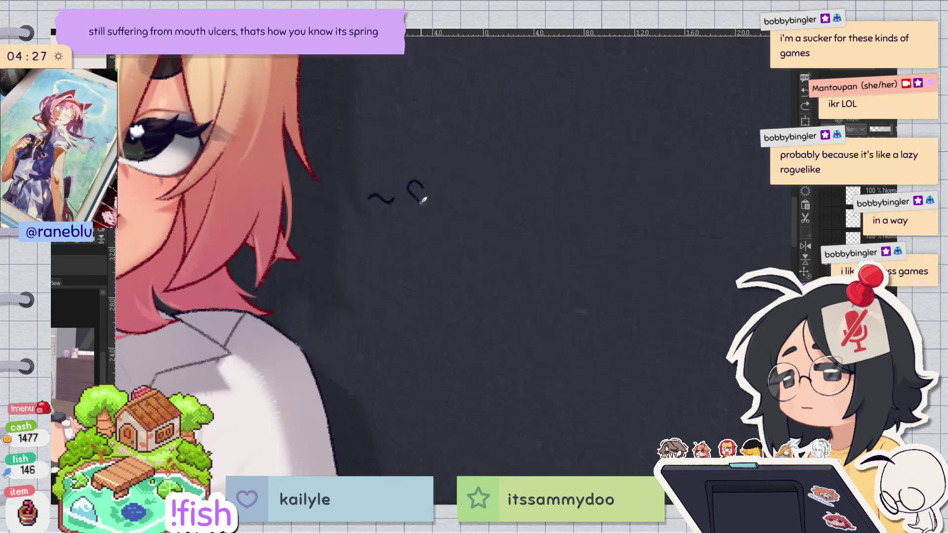
scroll(476, 137, down, 2)
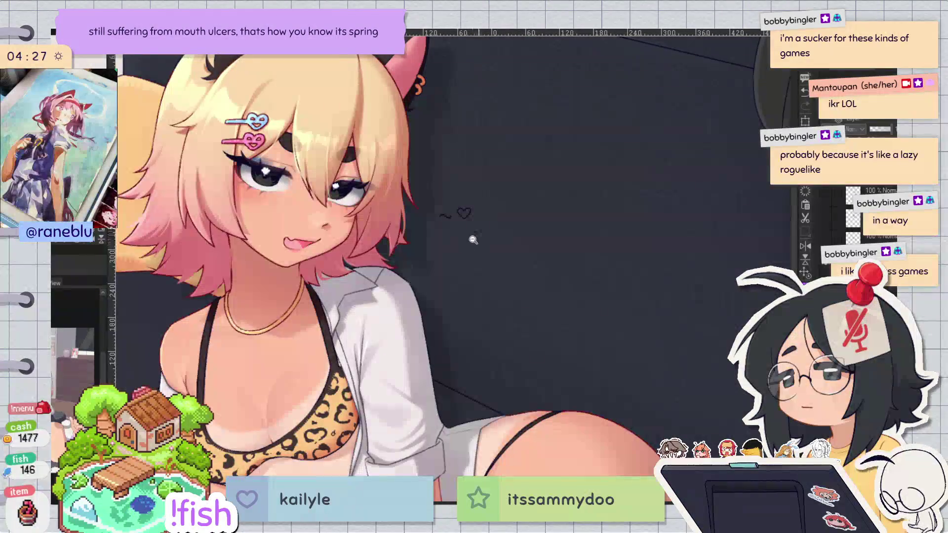
Step: Lasso the heart doodle and nudge it slightly down-right beside the tilde
mouse_move(462, 195)
mouse_down()
mouse_move(451, 206)
mouse_move(476, 227)
mouse_move(459, 189)
mouse_move(485, 203)
mouse_up()
click(485, 202)
key(ctrl+z)
click(487, 203)
mouse_move(471, 225)
mouse_down()
mouse_move(467, 186)
mouse_move(477, 210)
mouse_up()
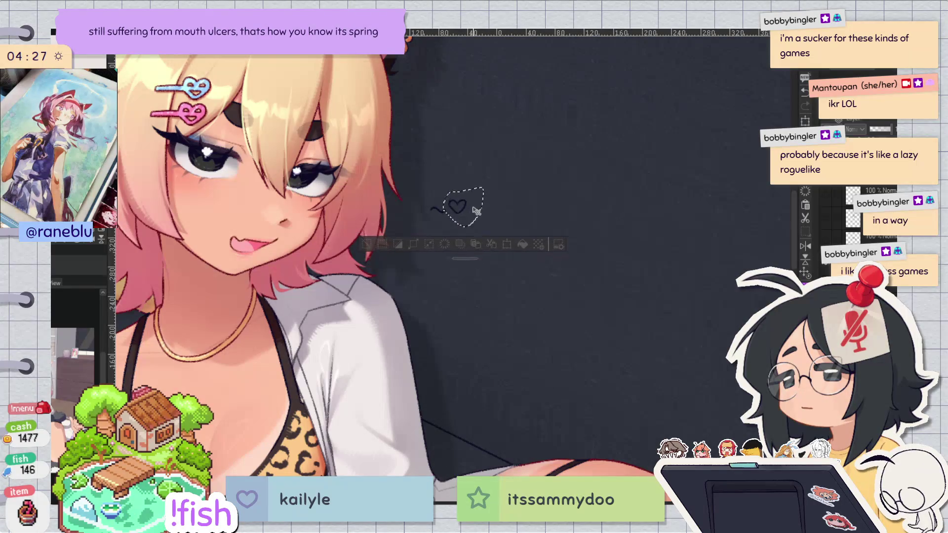
key(ctrl+d)
scroll(475, 194, up, 3)
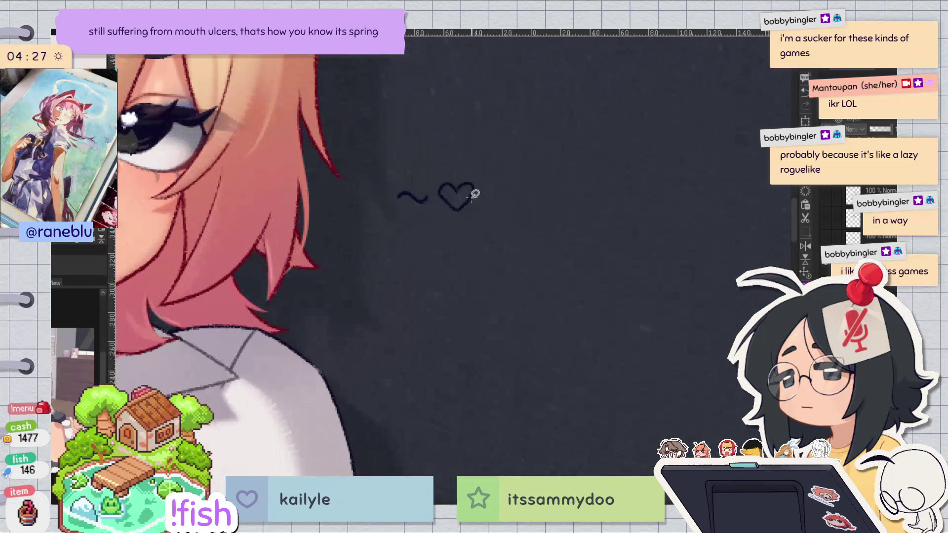
mouse_move(446, 171)
mouse_down()
mouse_move(457, 193)
mouse_move(493, 188)
mouse_up()
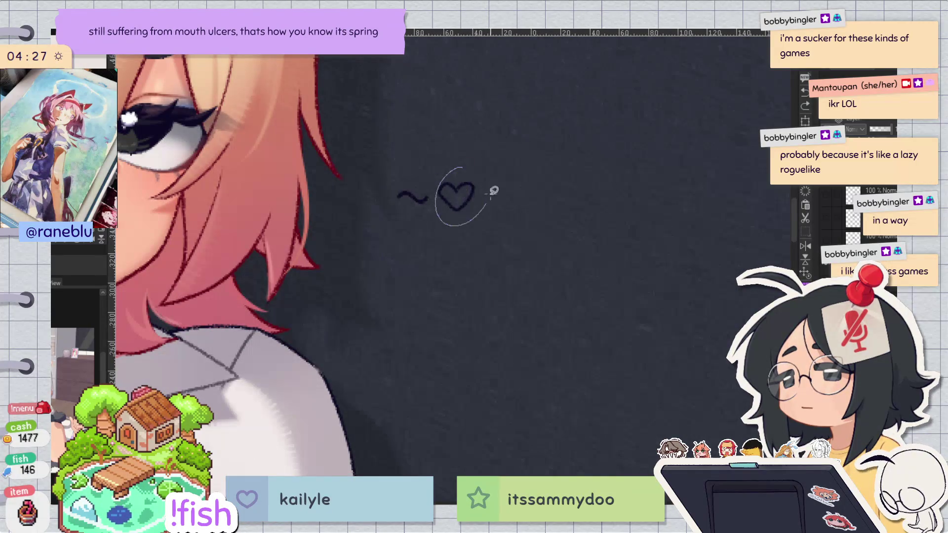
scroll(482, 182, down, 4)
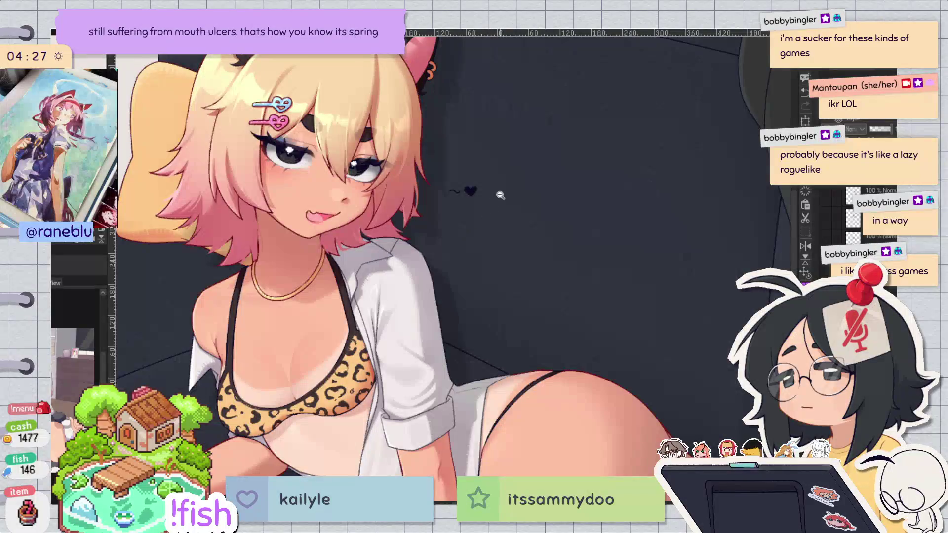
scroll(500, 196, up, 1)
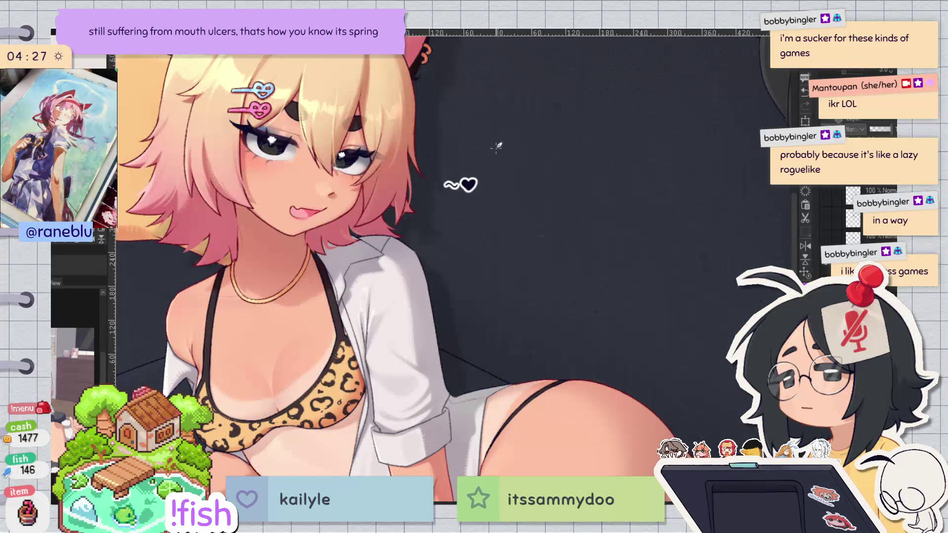
scroll(497, 146, down, 2)
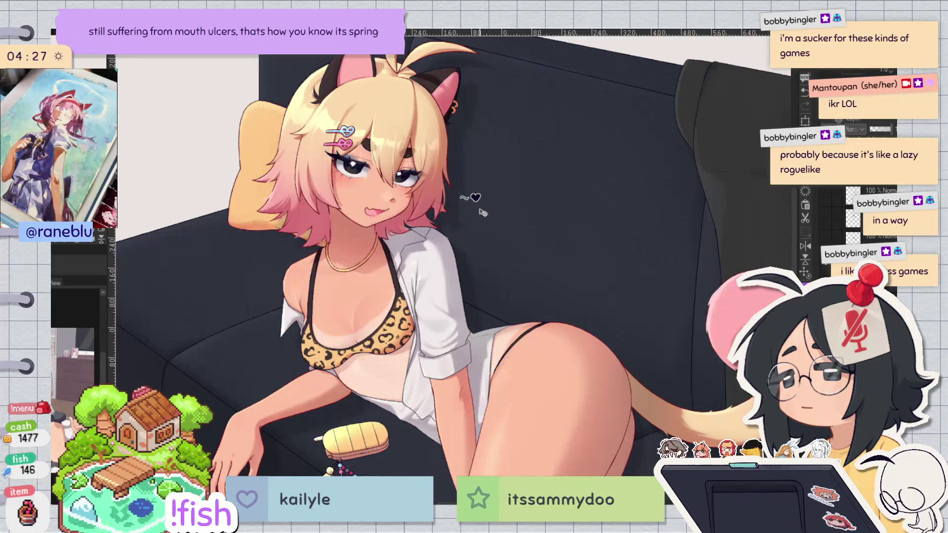
scroll(491, 198, up, 4)
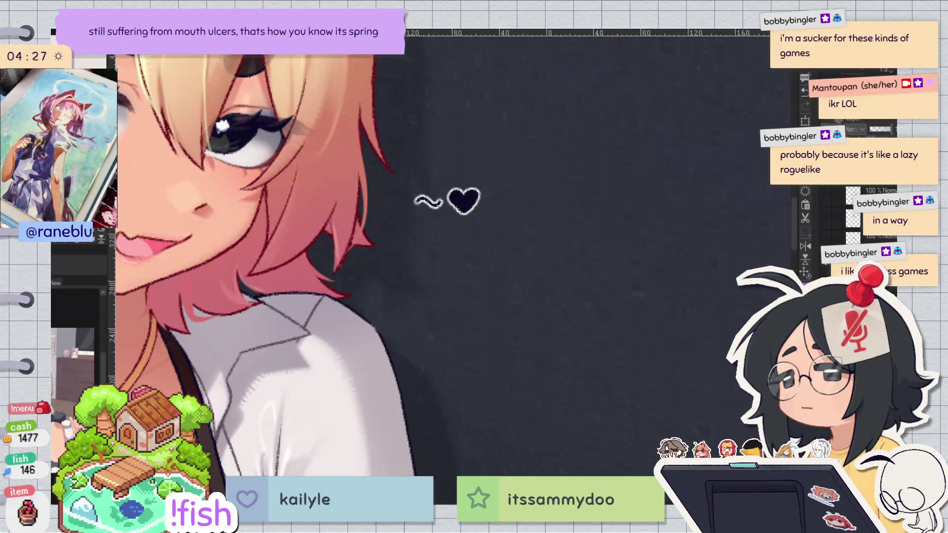
Step: Fill the heart pink instead of red and place the tilde-heart beside her head
click(464, 199)
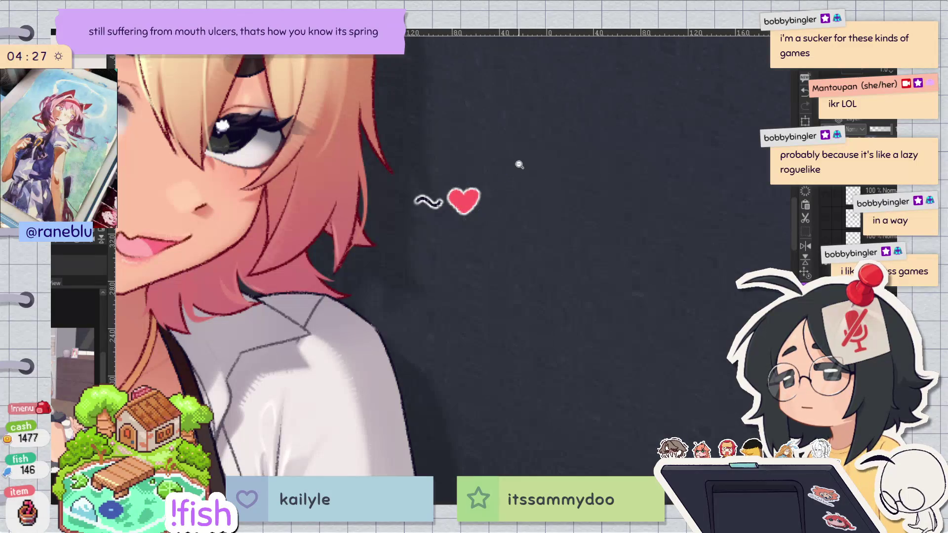
scroll(517, 163, down, 4)
key(ctrl+z)
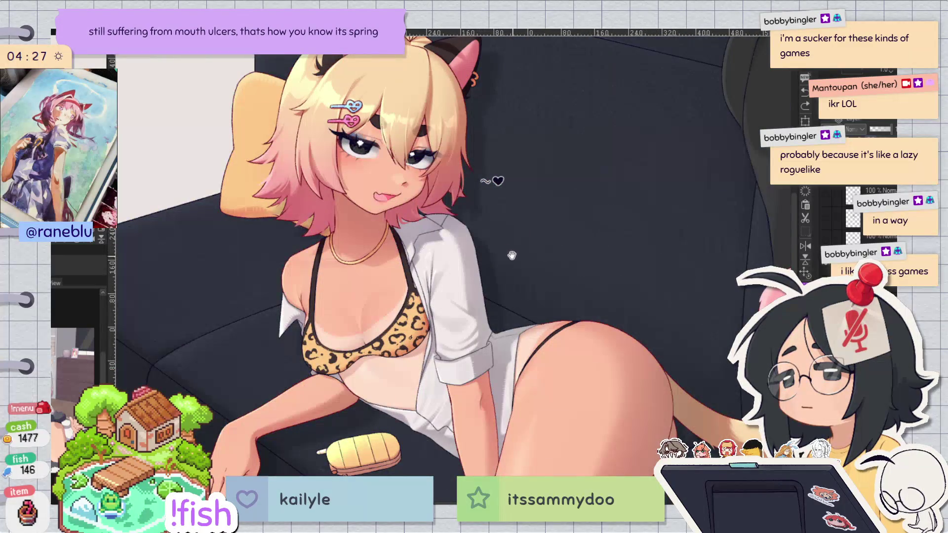
scroll(351, 106, up, 4)
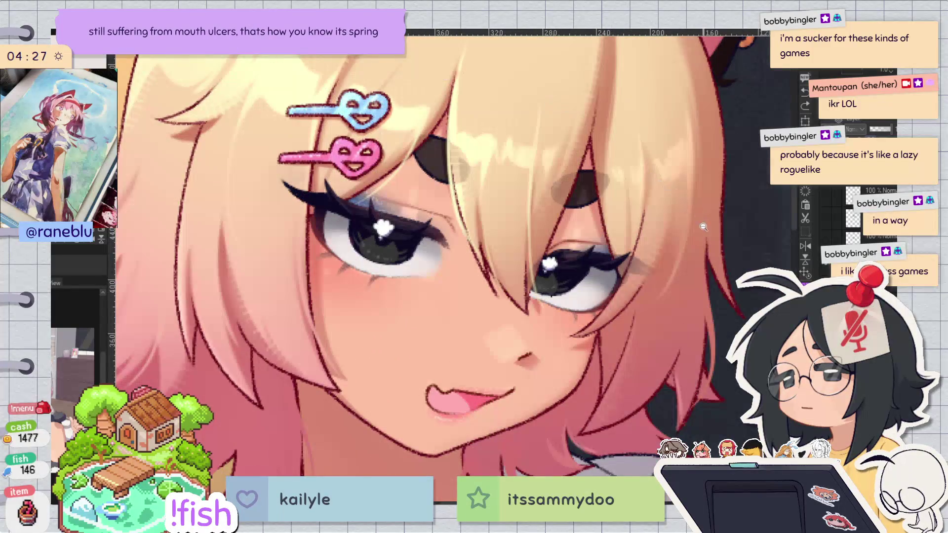
scroll(385, 144, down, 1)
key(ctrl+y)
scroll(648, 222, down, 4)
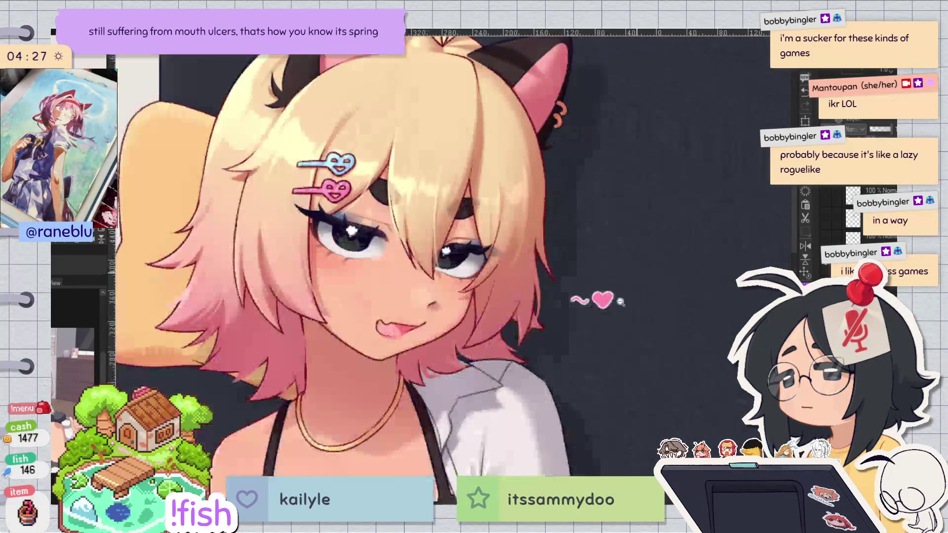
key(ctrl+z)
key(ctrl+z)
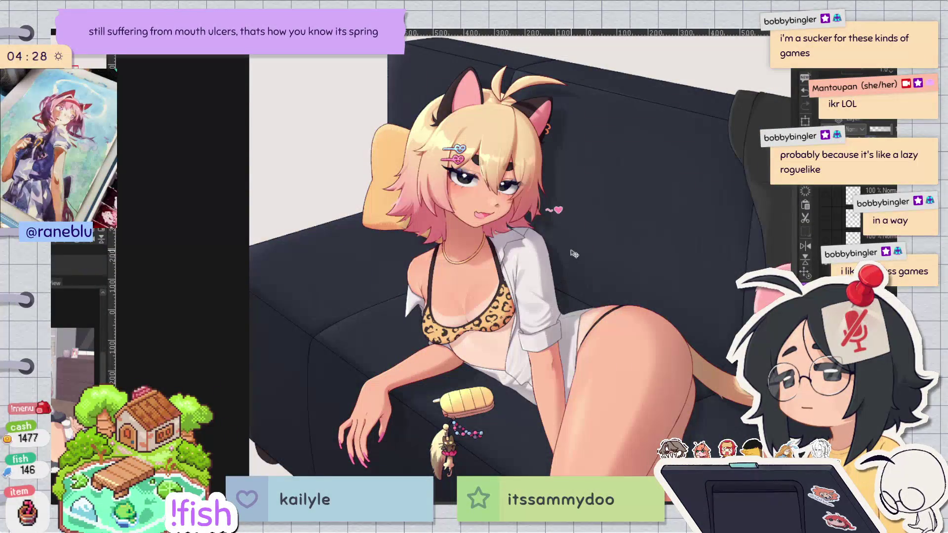
key(ctrl+z)
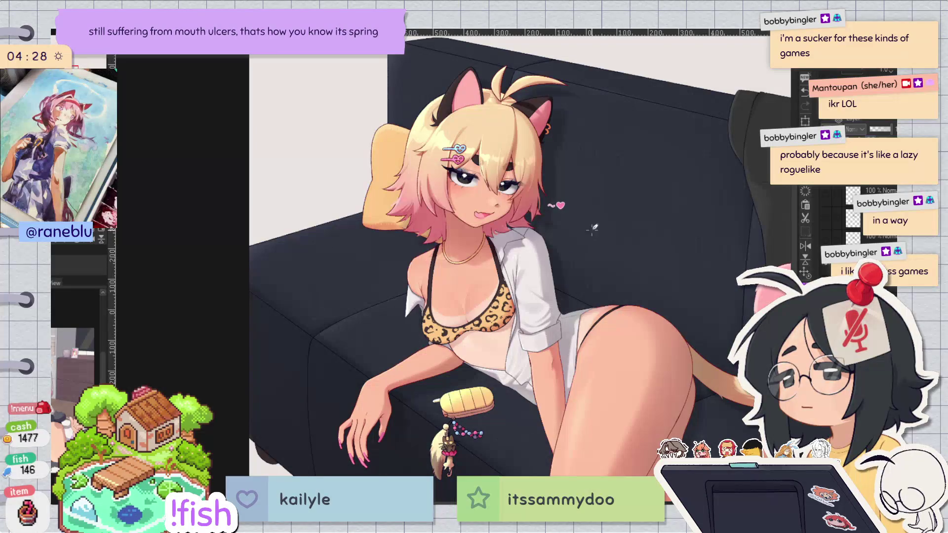
scroll(624, 254, up, 1)
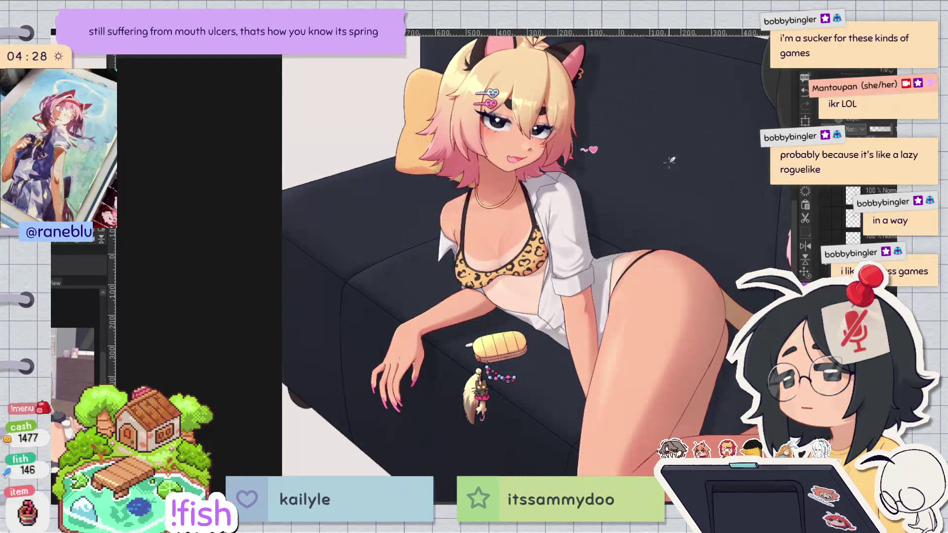
scroll(682, 252, up, 1)
scroll(682, 252, down, 2)
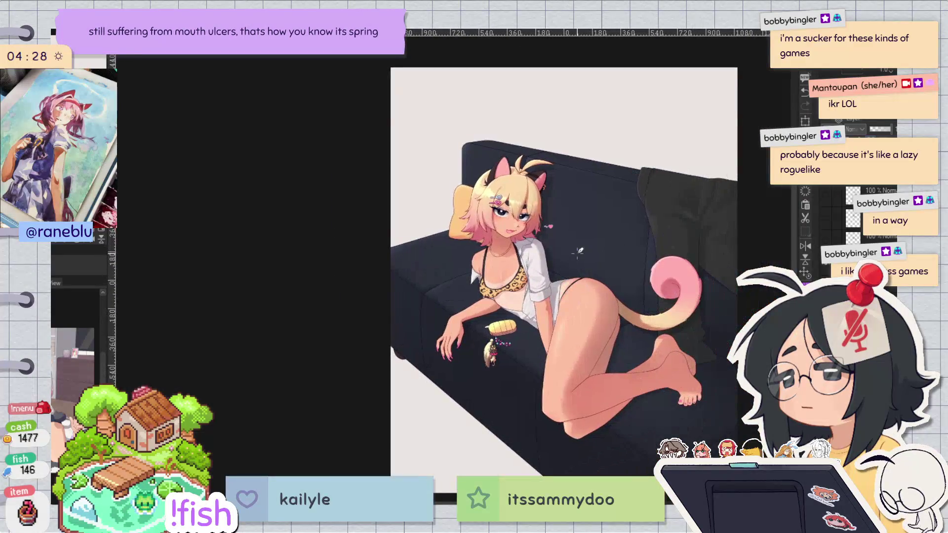
scroll(578, 253, up, 1)
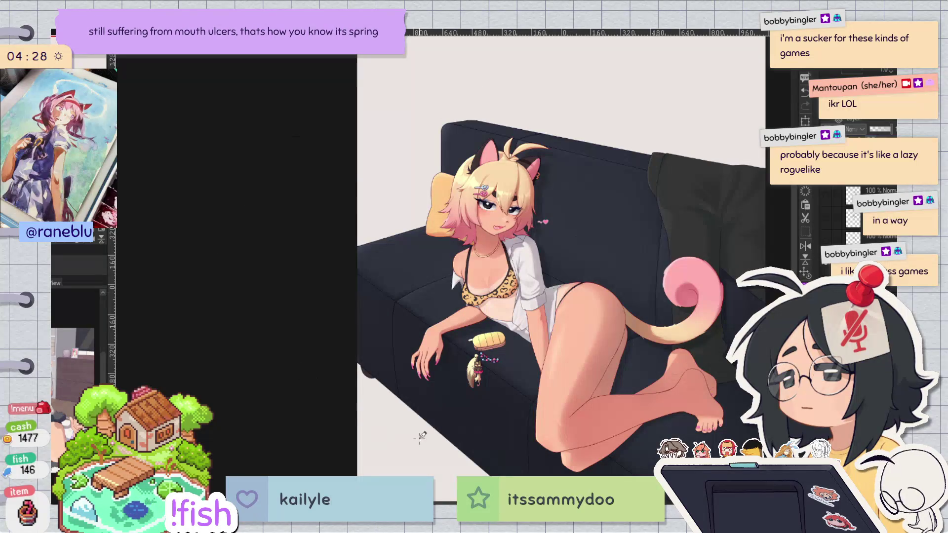
scroll(637, 143, up, 3)
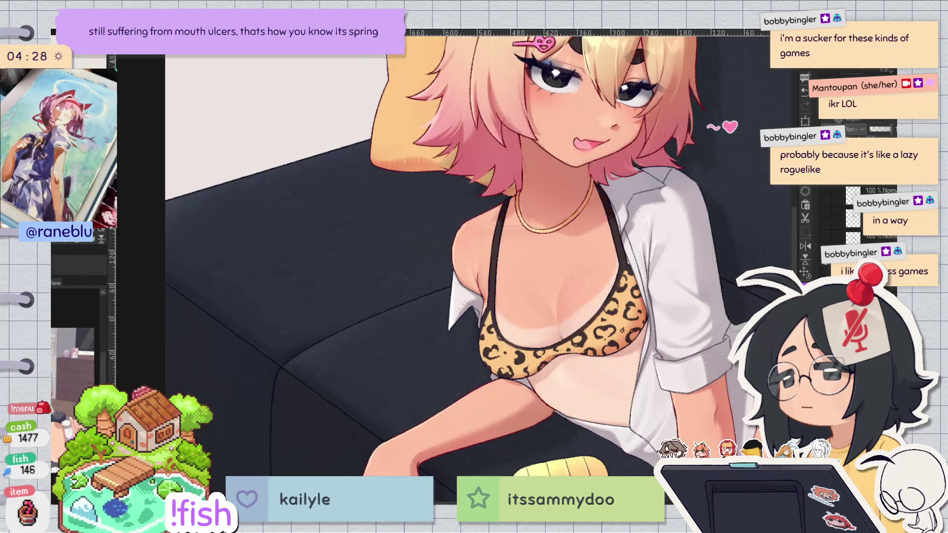
mouse_move(445, 297)
mouse_down()
mouse_move(696, 185)
mouse_move(654, 200)
mouse_up()
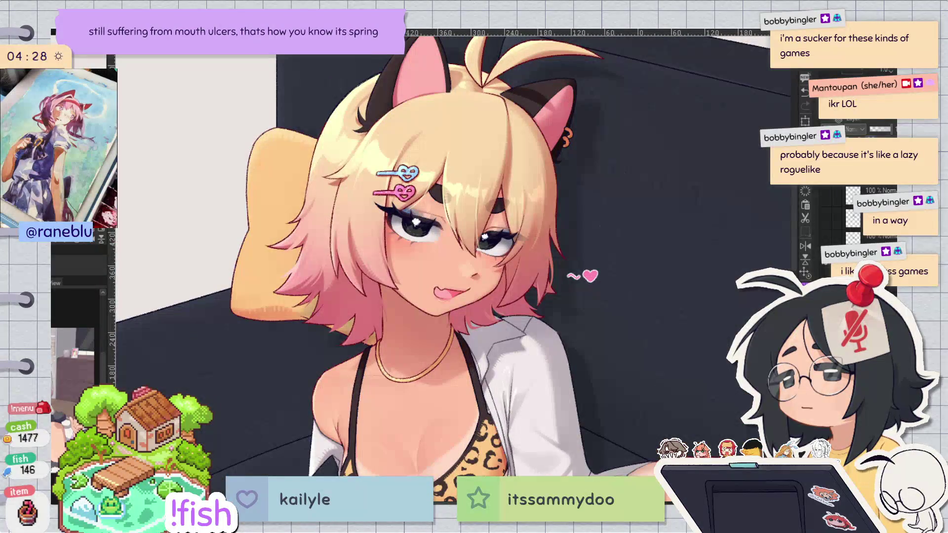
key(h)
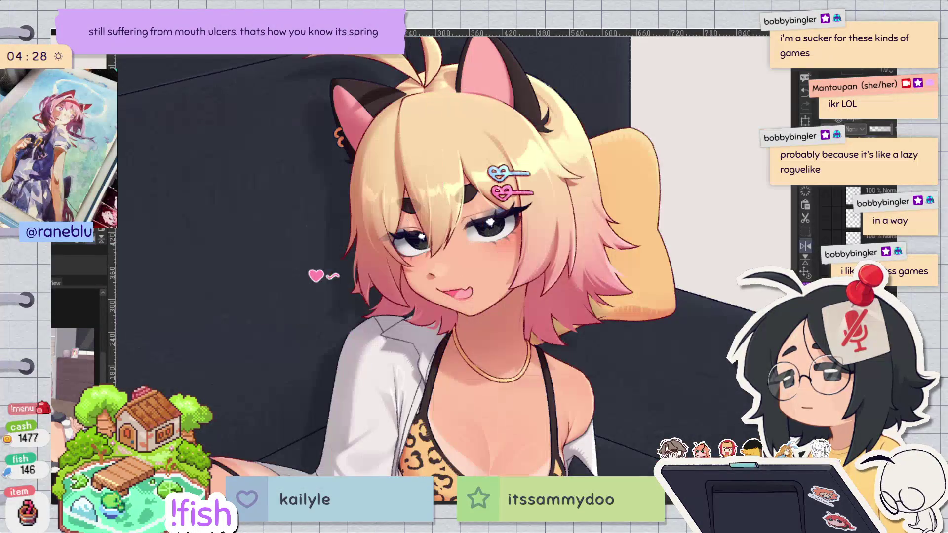
key(h)
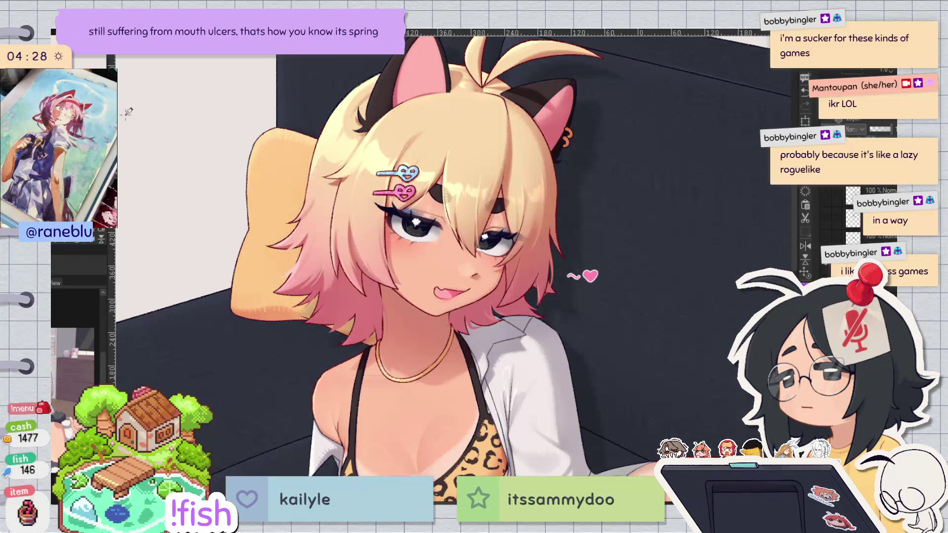
key(h)
key(h)
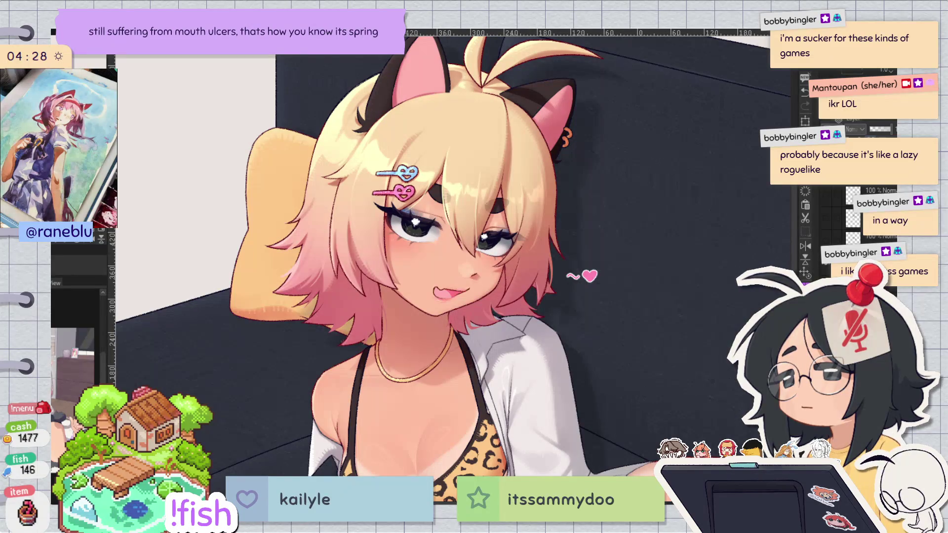
Step: Zoom out to frame the whole figure on the couch and the top of the canvas
mouse_move(627, 227)
mouse_down()
mouse_move(626, 312)
mouse_move(679, 110)
mouse_up()
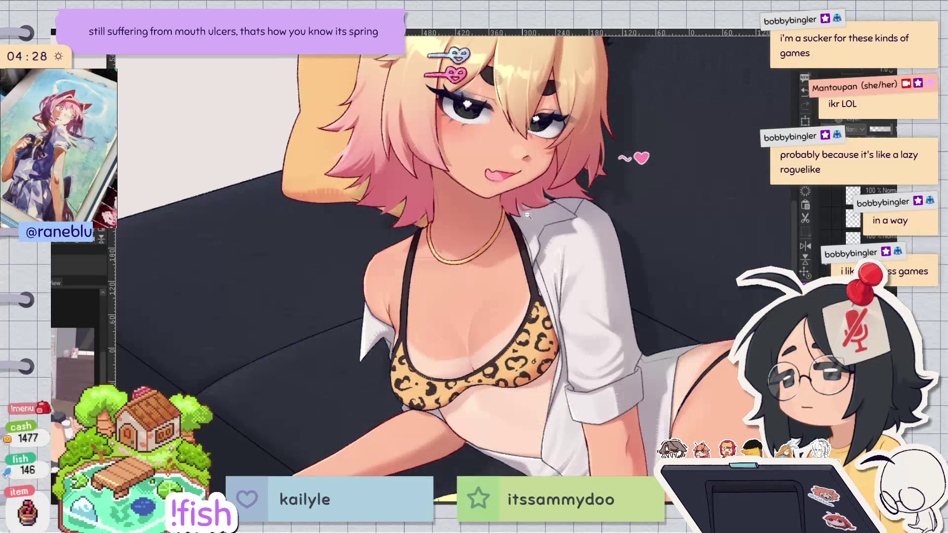
alt+click(527, 215)
drag(516, 158, 598, 186)
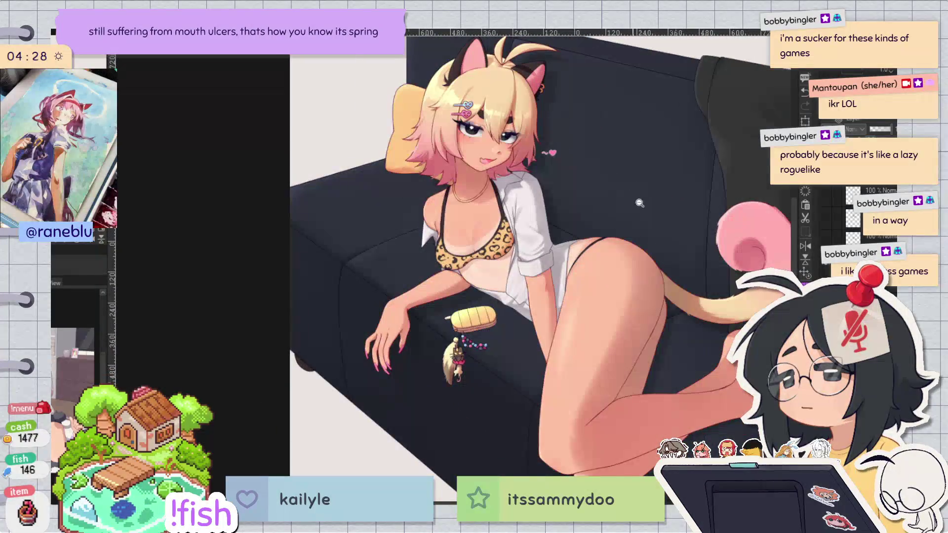
alt+click(640, 203)
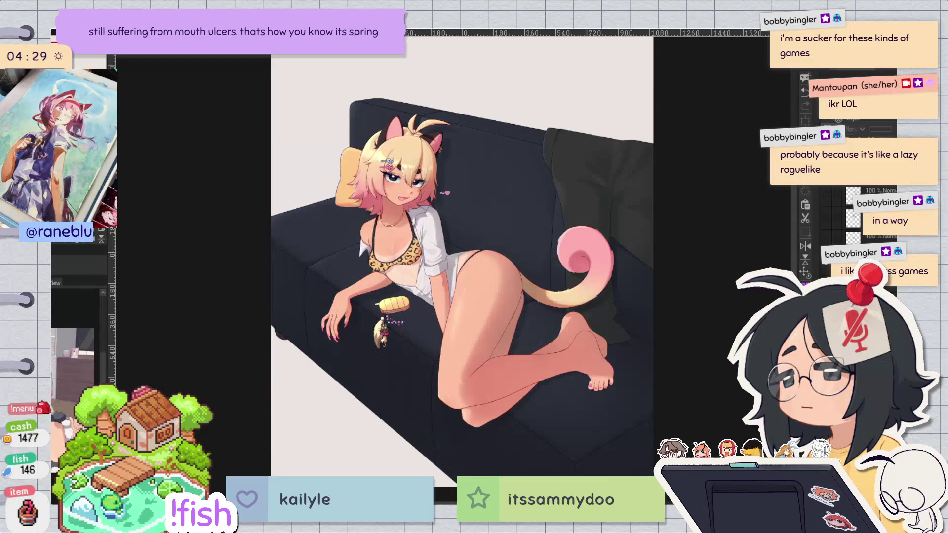
drag(568, 60, 572, 124)
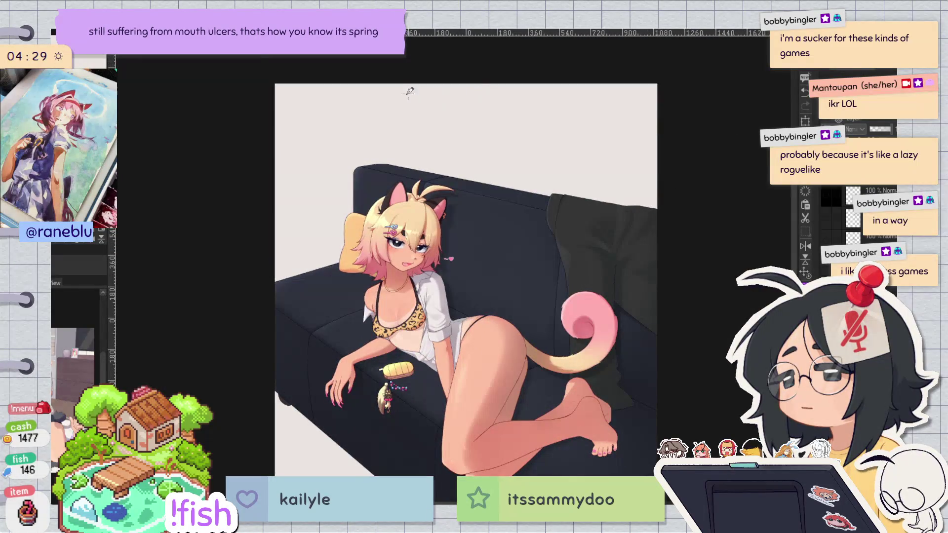
Step: Write a W on the blank wall above the sofa, undoing false starts
drag(450, 124, 462, 131)
key(ctrl+z)
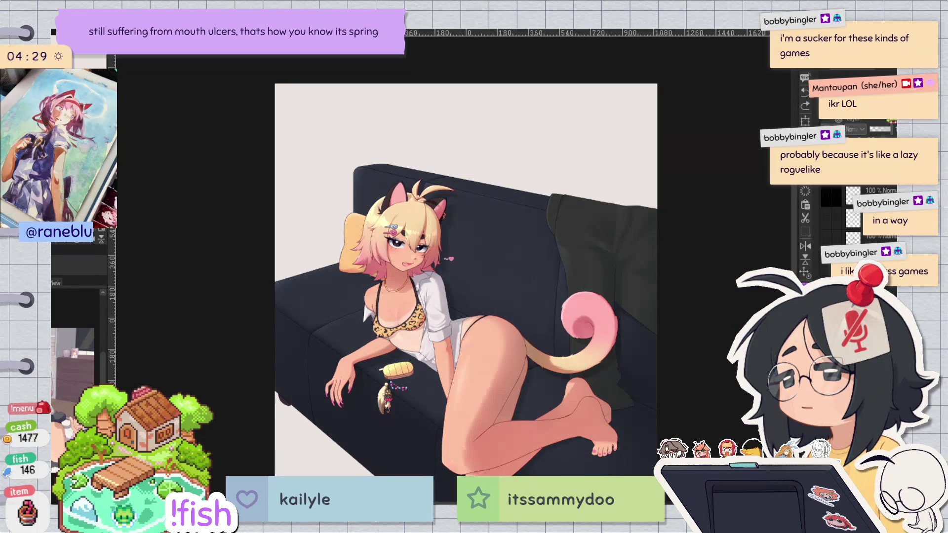
mouse_move(406, 117)
mouse_down()
mouse_move(417, 131)
mouse_move(427, 126)
mouse_up()
key(ctrl+z)
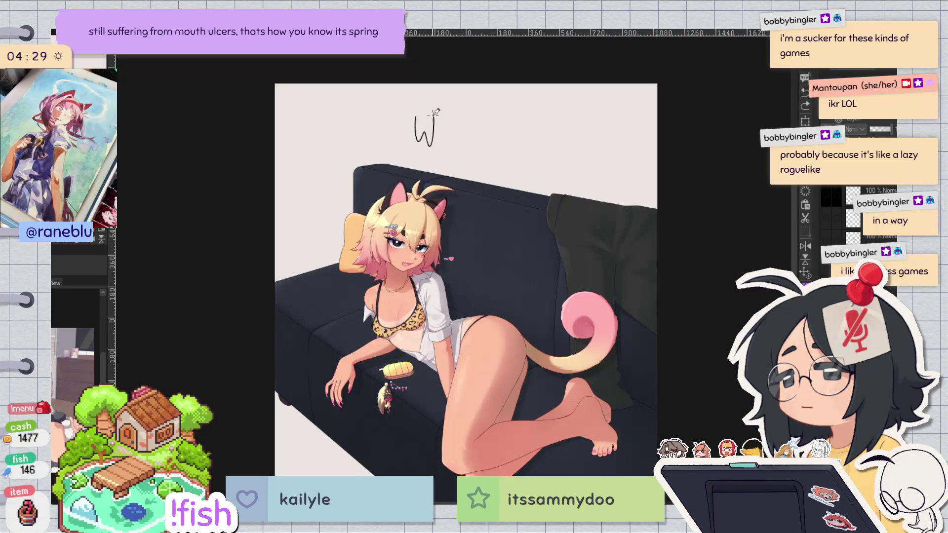
Step: Handwrite the note 'WTF Do I do here??' across the wall in two lines
drag(467, 119, 507, 151)
mouse_move(508, 116)
mouse_down()
mouse_move(514, 149)
mouse_move(576, 121)
mouse_up()
mouse_move(568, 122)
mouse_down()
mouse_move(569, 153)
mouse_move(608, 159)
mouse_up()
mouse_move(612, 129)
mouse_down()
mouse_move(610, 160)
mouse_move(624, 148)
mouse_up()
mouse_move(561, 187)
mouse_down()
mouse_move(568, 171)
mouse_move(575, 186)
mouse_up()
drag(578, 181, 600, 187)
drag(600, 187, 658, 46)
Step: Add an arch and question-mark doodle lower left, then delete the note and doodle
mouse_move(326, 354)
mouse_down()
mouse_move(353, 351)
mouse_move(359, 378)
mouse_move(390, 384)
mouse_up()
click(397, 391)
key(ctrl+0)
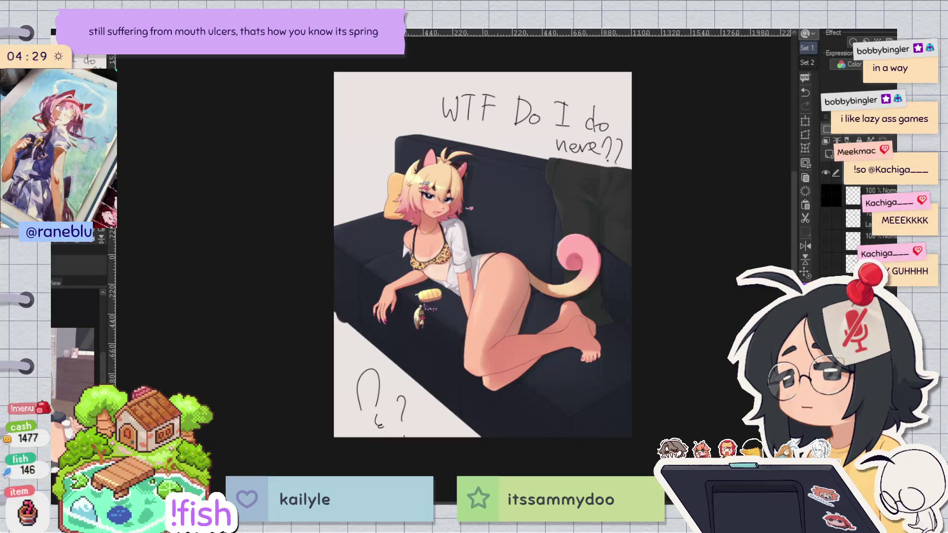
mouse_move(390, 132)
mouse_down()
mouse_move(382, 196)
mouse_move(335, 213)
mouse_up()
key(ctrl+z)
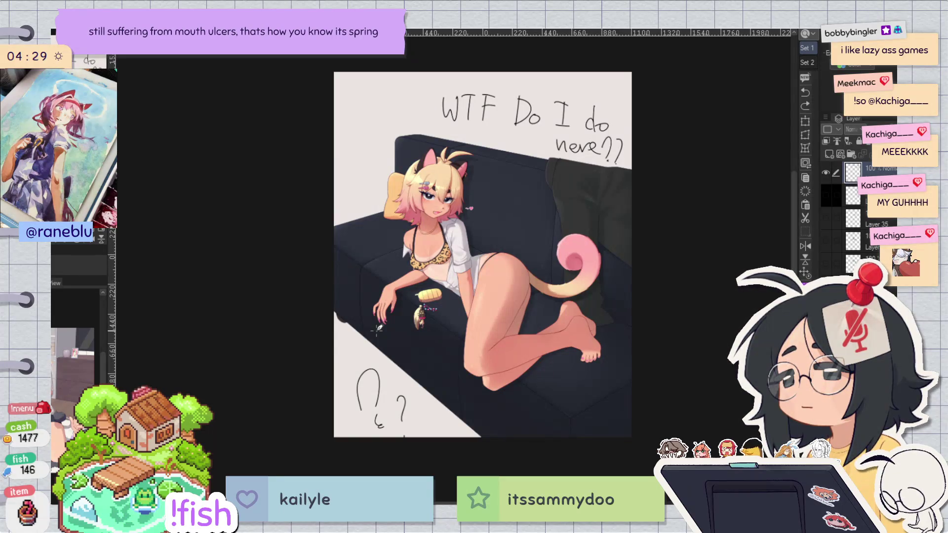
key(Delete)
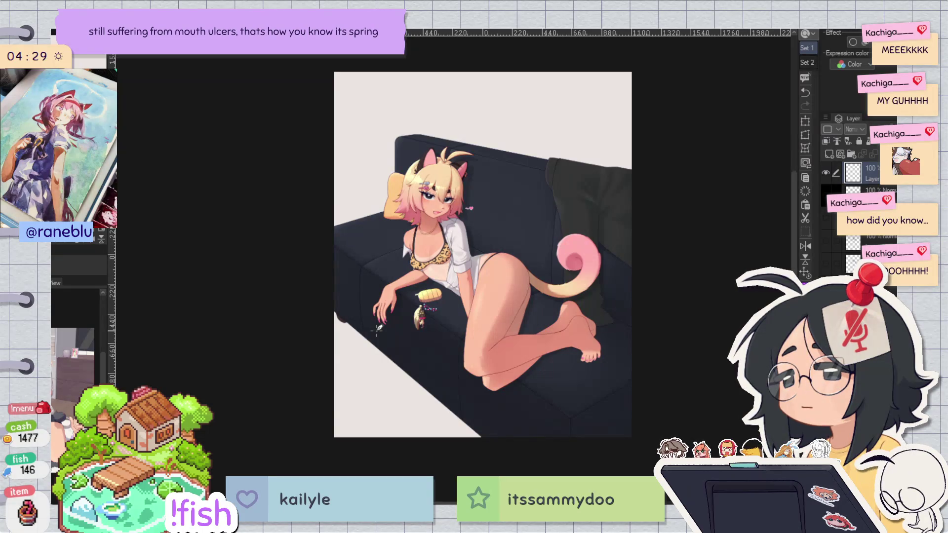
click(605, 357)
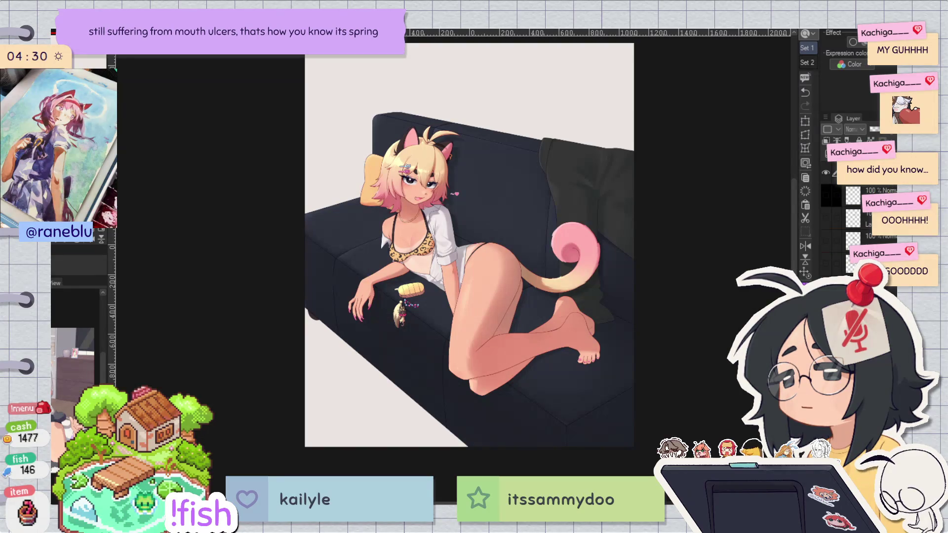
Step: Switch to the layer one above, clear the selection, and draw a box's left side
click(834, 173)
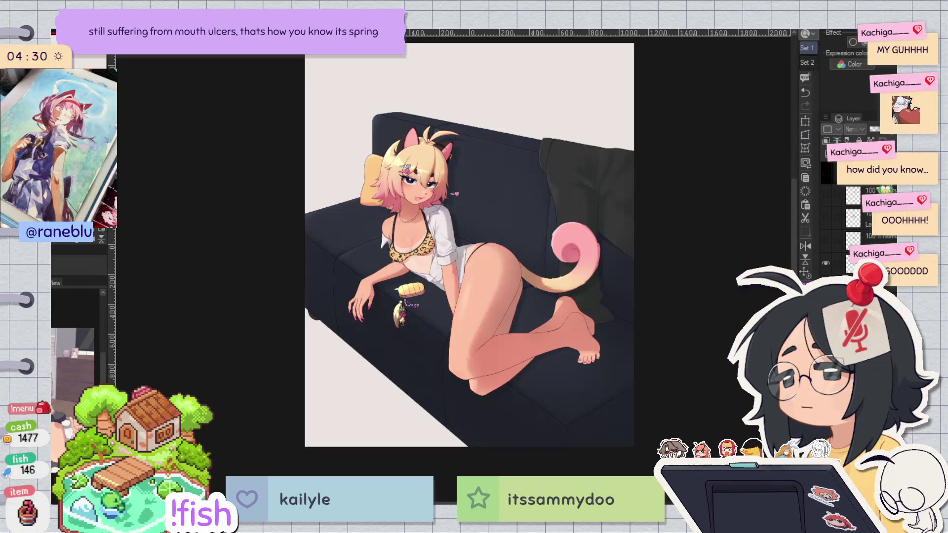
key(ctrl+d)
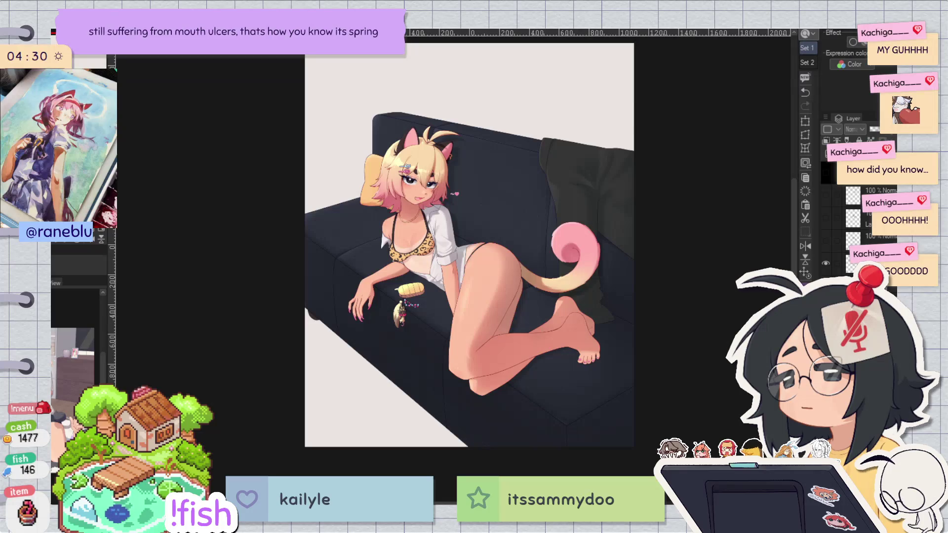
scroll(558, 197, up, 5)
drag(428, 227, 431, 366)
Step: Draw a square box thumbnail on the wall area above the sofa
key(ctrl+z)
mouse_move(429, 228)
mouse_down()
mouse_move(433, 395)
mouse_move(452, 222)
mouse_move(594, 223)
mouse_move(606, 403)
mouse_up()
drag(443, 400, 592, 404)
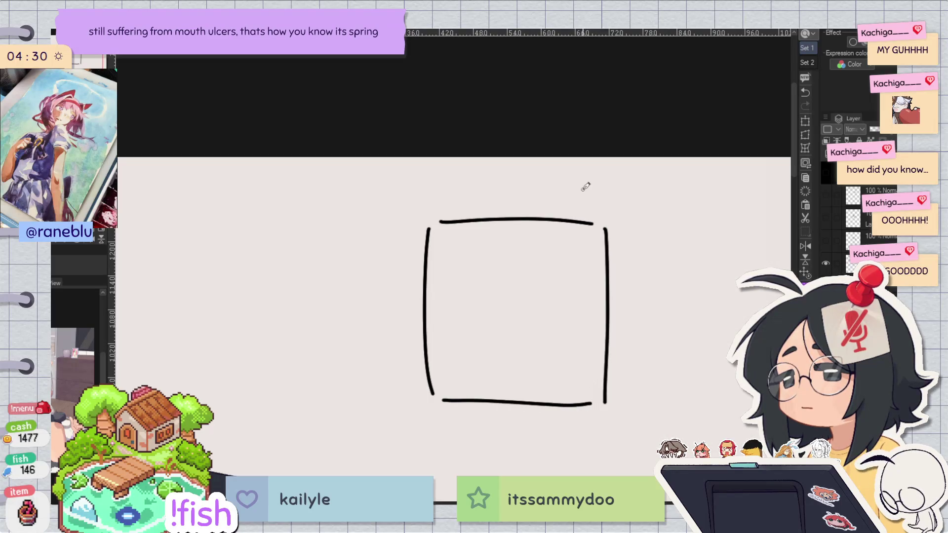
scroll(588, 276, down, 3)
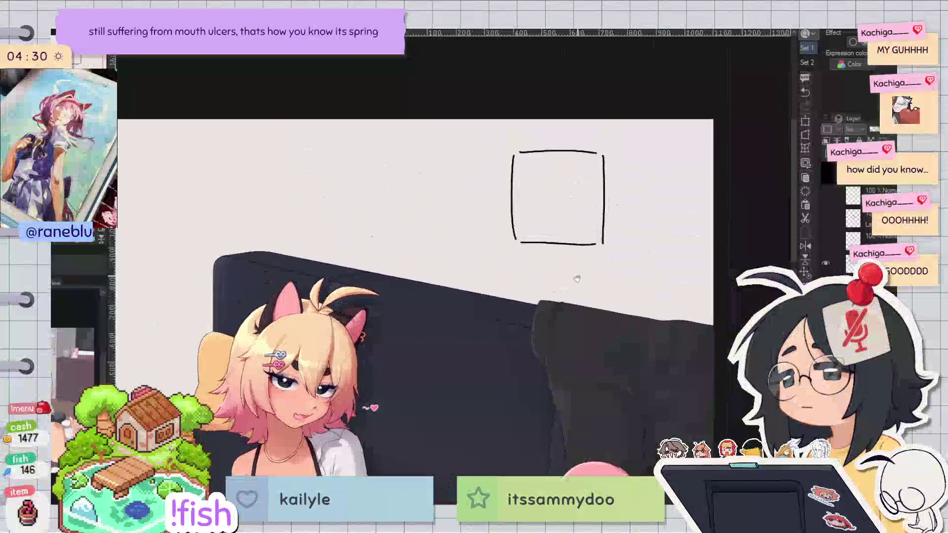
scroll(576, 279, up, 3)
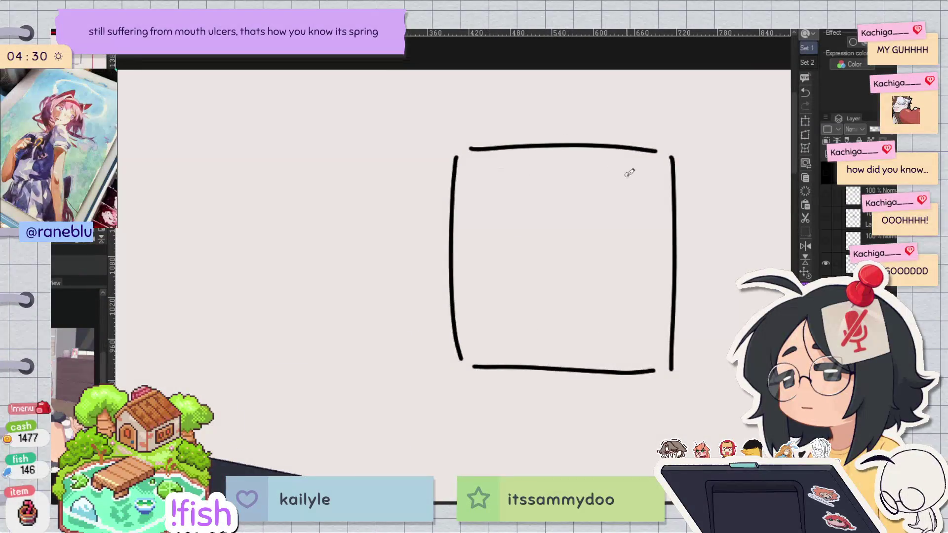
Step: Add diagonal strokes at the box's top-right corner
mouse_move(611, 150)
mouse_down()
mouse_move(669, 161)
mouse_move(631, 214)
mouse_up()
key(ctrl+z)
key(ctrl+z)
drag(664, 161, 632, 200)
Step: Draw a rectangle labelled 'sofa' inside the box's top, plus a diagonal line inside its left edge
key(ctrl+z)
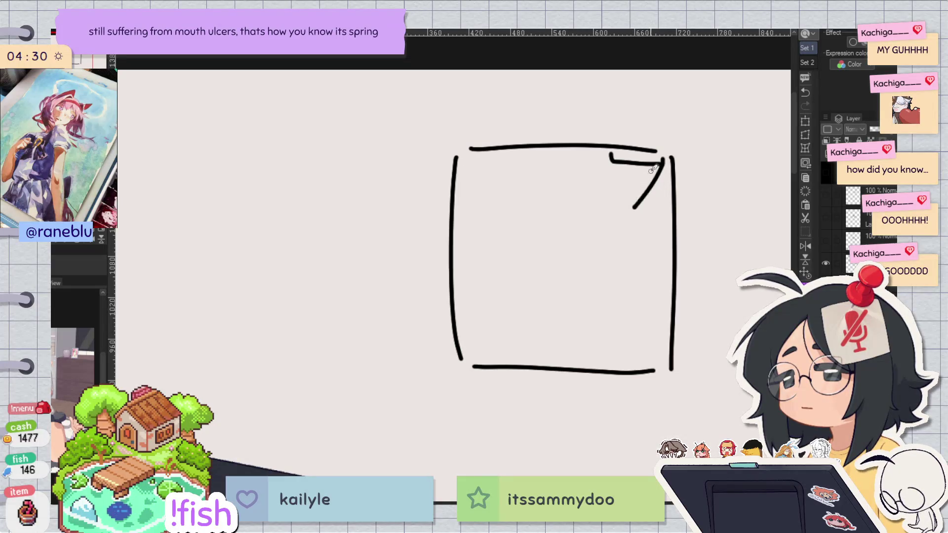
drag(663, 161, 637, 200)
mouse_move(472, 157)
mouse_down()
mouse_move(470, 206)
mouse_move(565, 203)
mouse_up()
key(ctrl+z)
key(ctrl+z)
mouse_move(471, 163)
mouse_down()
mouse_move(473, 200)
mouse_move(588, 159)
mouse_move(588, 199)
mouse_up()
drag(474, 202, 587, 198)
key(ctrl+z)
drag(475, 201, 589, 198)
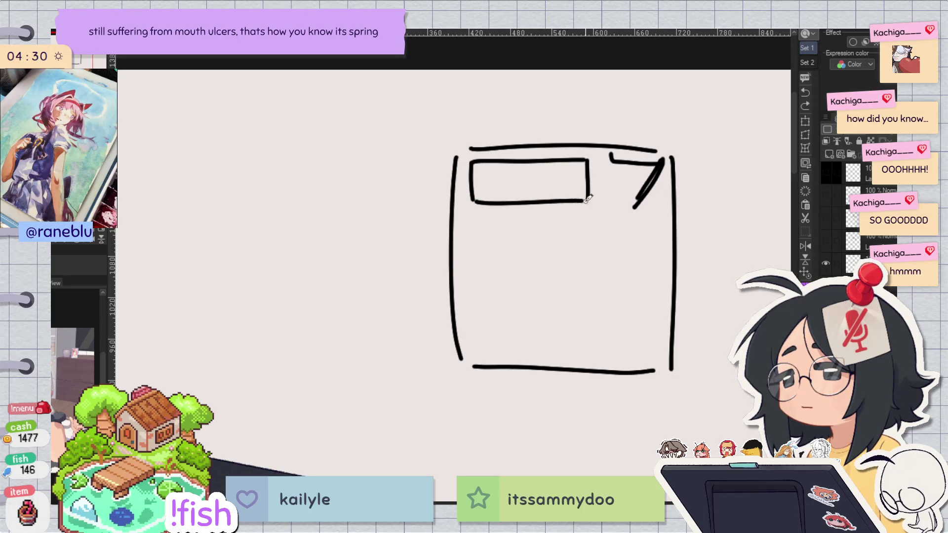
drag(500, 178, 492, 188)
drag(515, 181, 528, 167)
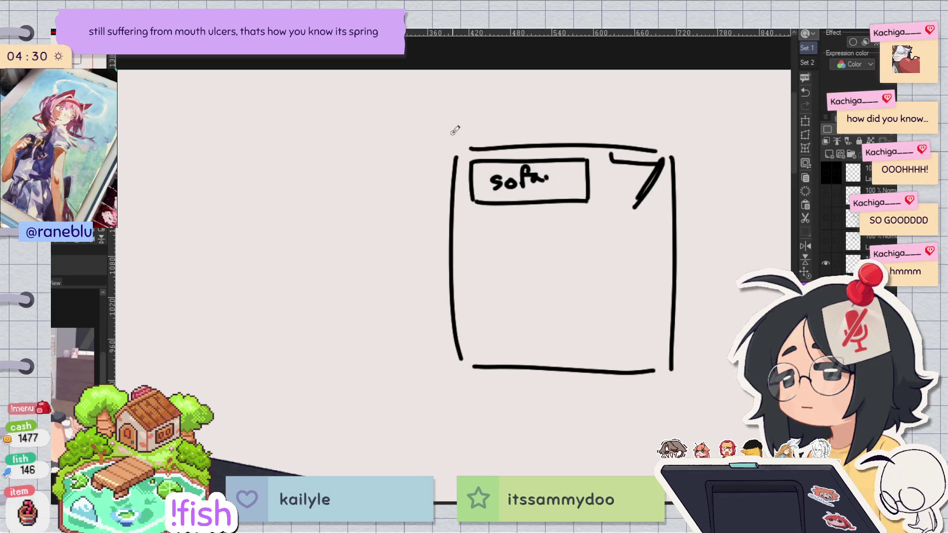
drag(568, 198, 602, 163)
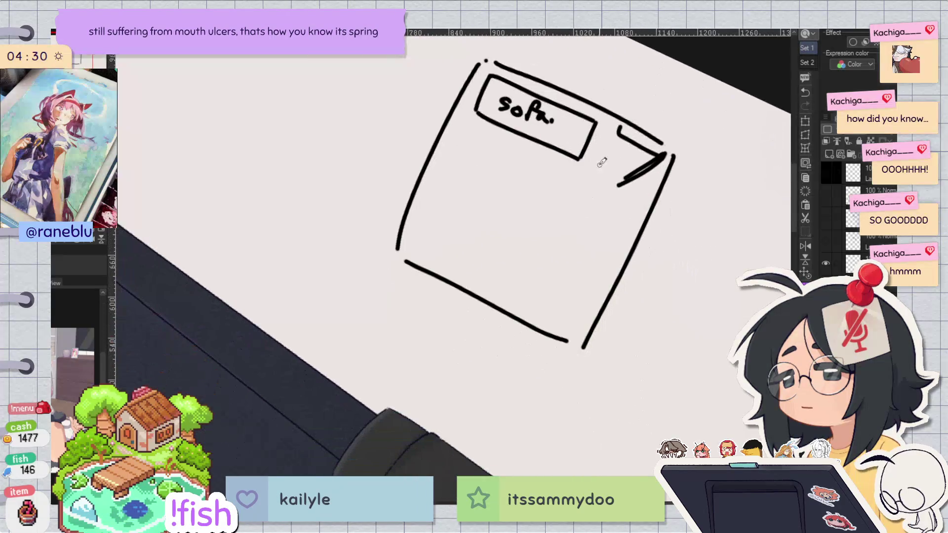
mouse_move(471, 115)
mouse_down()
mouse_move(413, 206)
mouse_move(610, 154)
mouse_move(596, 180)
mouse_move(583, 171)
mouse_up()
scroll(414, 203, down, 5)
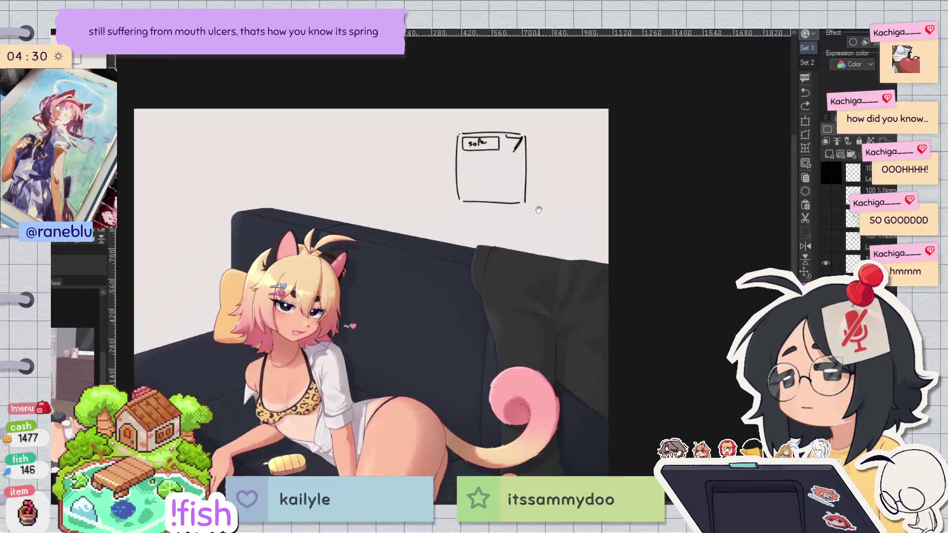
Step: Sketch a 'table' square into the box thumbnail, redrawing its right side as a short bracket
scroll(536, 206, up, 3)
drag(524, 155, 523, 232)
mouse_move(427, 206)
mouse_down()
mouse_move(426, 273)
mouse_move(426, 232)
mouse_move(435, 267)
mouse_move(477, 268)
mouse_move(494, 203)
mouse_move(486, 207)
mouse_move(487, 260)
mouse_move(447, 215)
mouse_move(473, 229)
mouse_up()
key(ctrl+z)
key(ctrl+z)
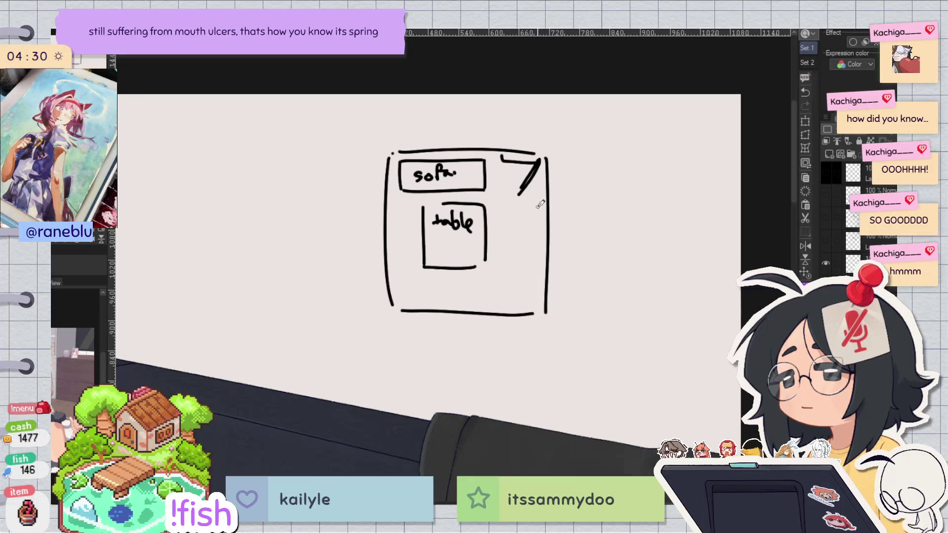
drag(543, 187, 541, 301)
key(ctrl+z)
drag(545, 190, 544, 287)
key(ctrl+z)
drag(544, 196, 544, 279)
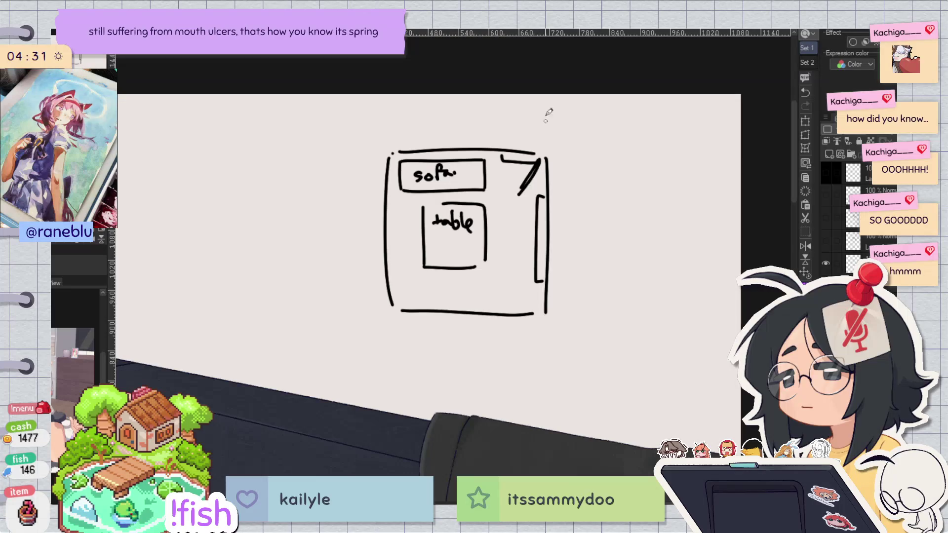
Step: Delete the layout sketch from the canvas and zoom out to the whole picture
scroll(548, 113, down, 3)
drag(542, 242, 548, 144)
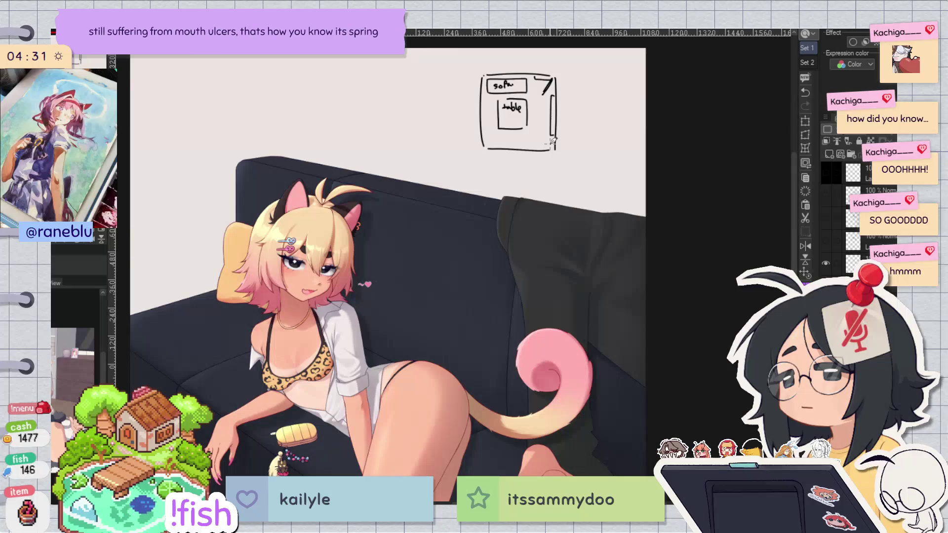
drag(492, 90, 482, 117)
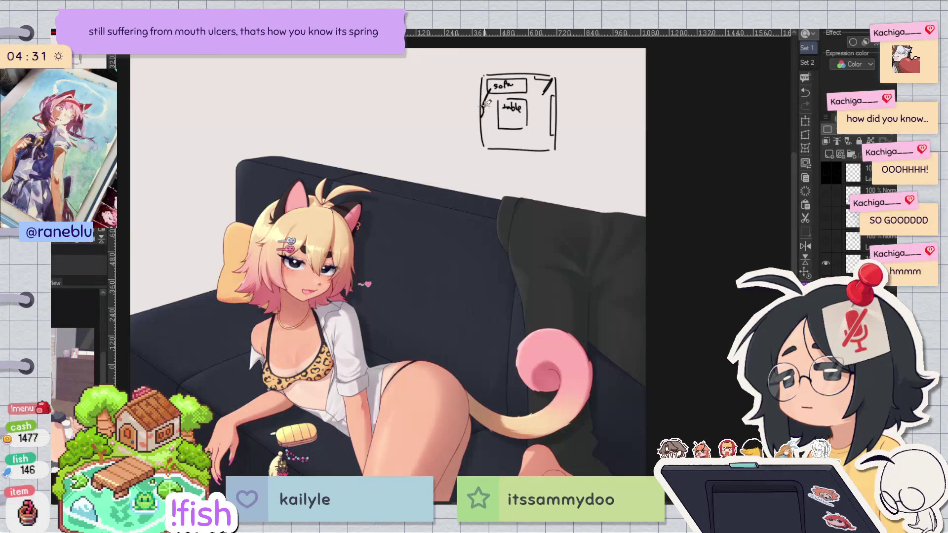
key(ctrl+z)
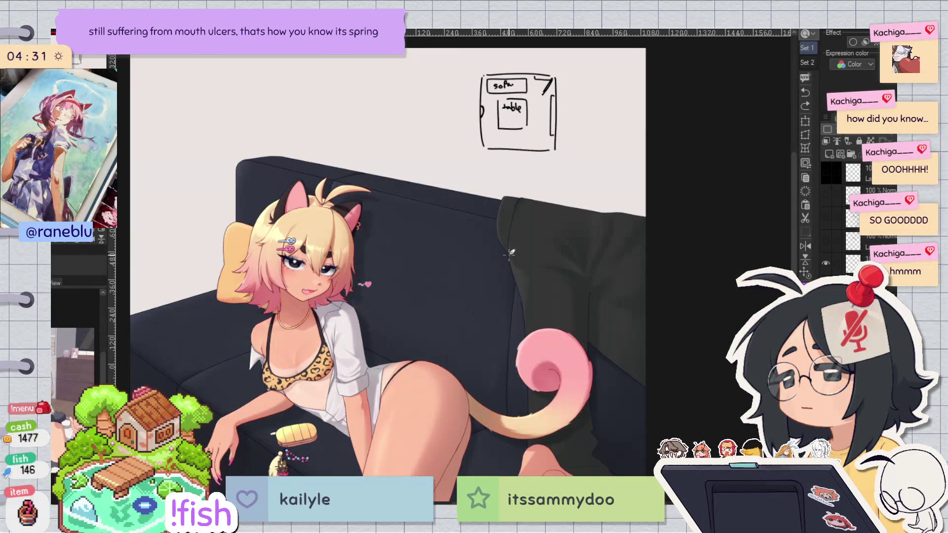
key(Delete)
key(ctrl+minus)
key(ctrl+minus)
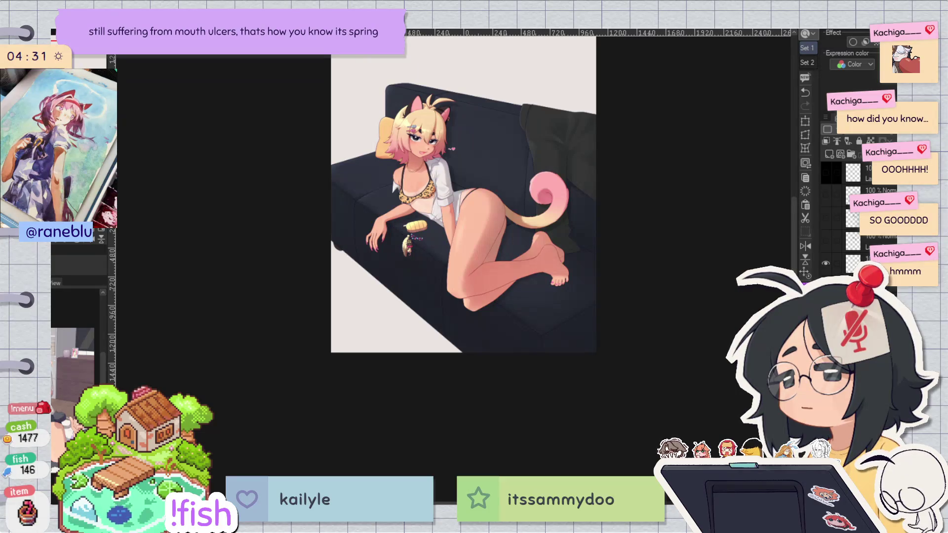
Step: Lasso-fill the floor area at the lower left with flat grey and recentre the view
mouse_move(378, 170)
mouse_down()
mouse_move(276, 409)
mouse_move(523, 427)
mouse_up()
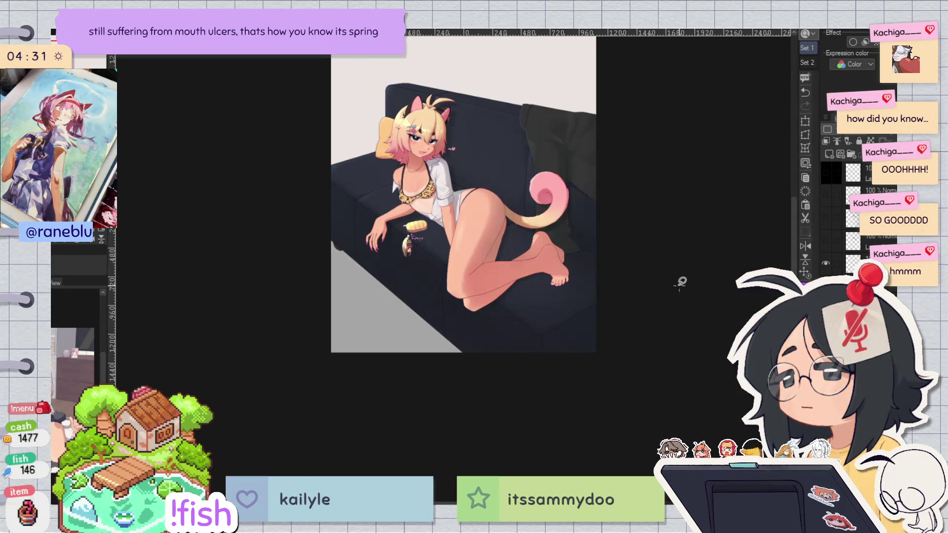
key(ctrl+z)
mouse_move(384, 188)
mouse_down()
mouse_move(232, 294)
mouse_move(656, 240)
mouse_up()
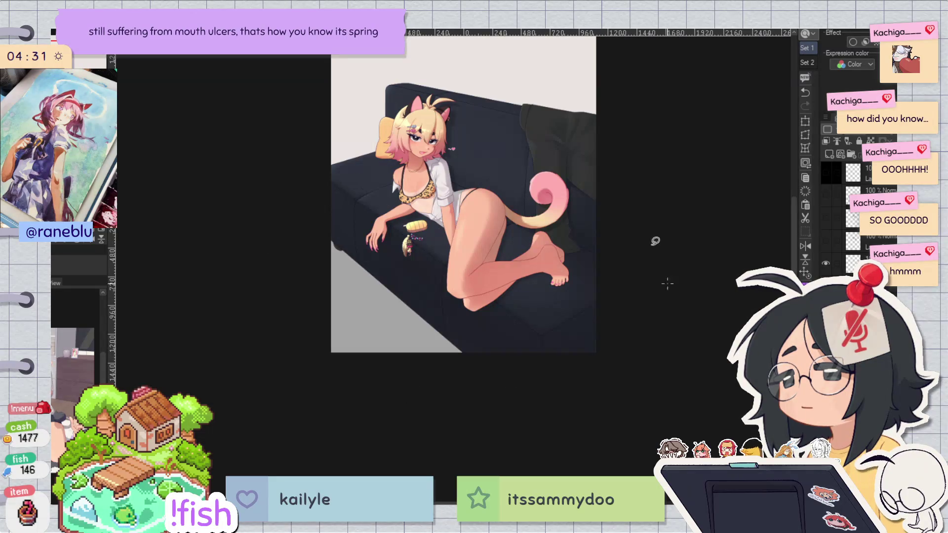
alt+click(509, 235)
drag(500, 145, 501, 206)
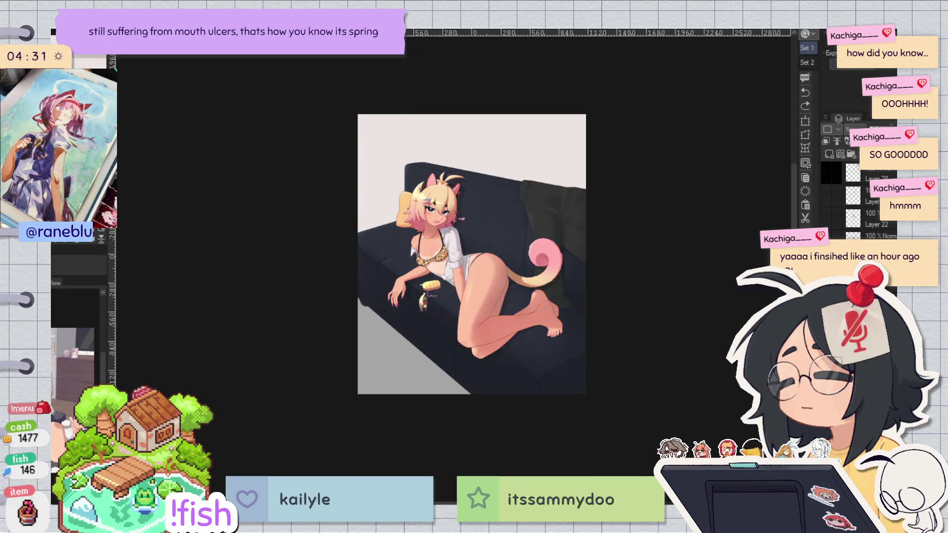
Step: Mirror the view back and forth and tilt it slightly to check the composition
key(h)
key(h)
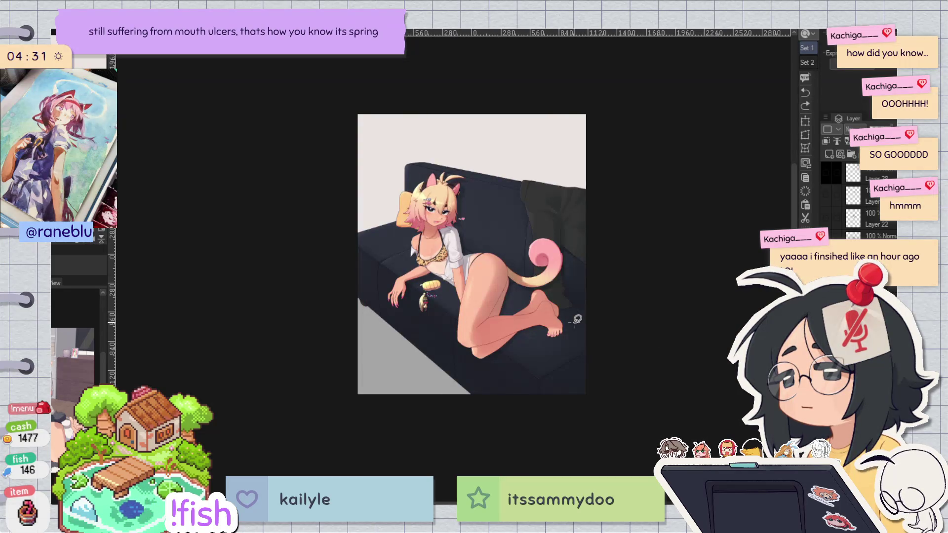
key(h)
scroll(564, 314, up, 3)
key(h)
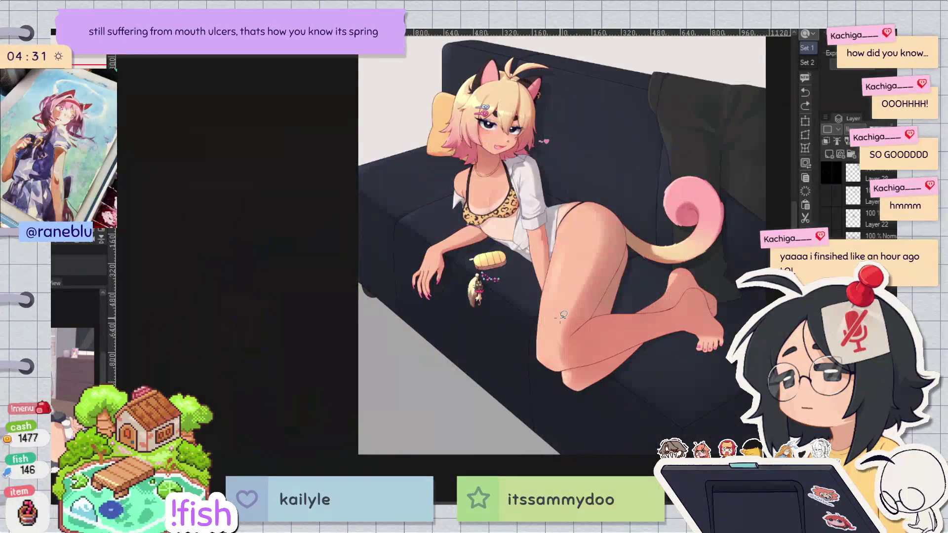
scroll(564, 314, down, 3)
scroll(563, 314, up, 3)
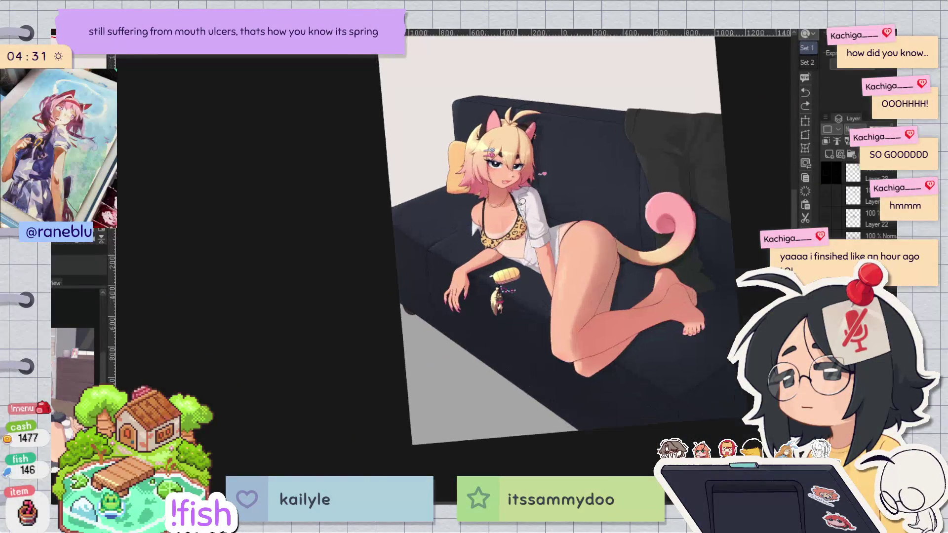
scroll(605, 251, up, 5)
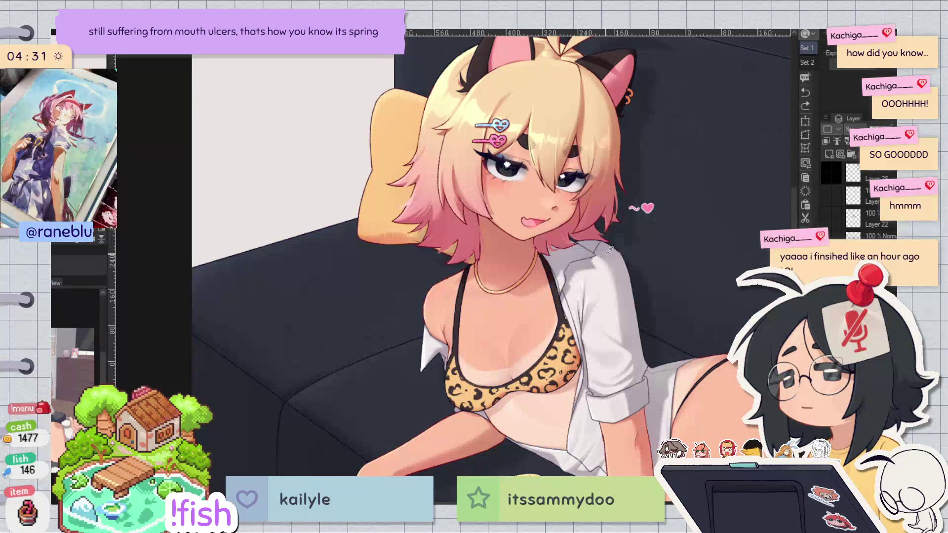
scroll(610, 251, down, 5)
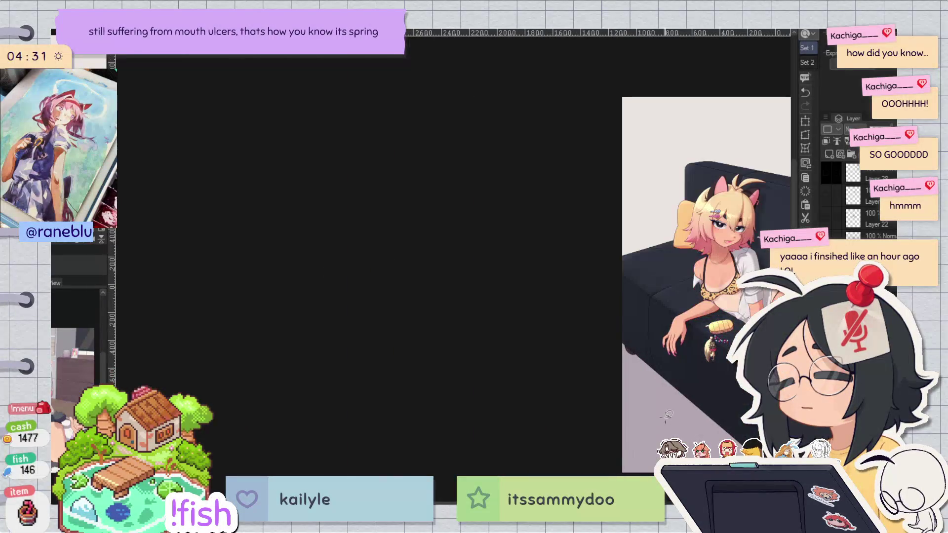
scroll(668, 414, down, 2)
scroll(457, 249, up, 8)
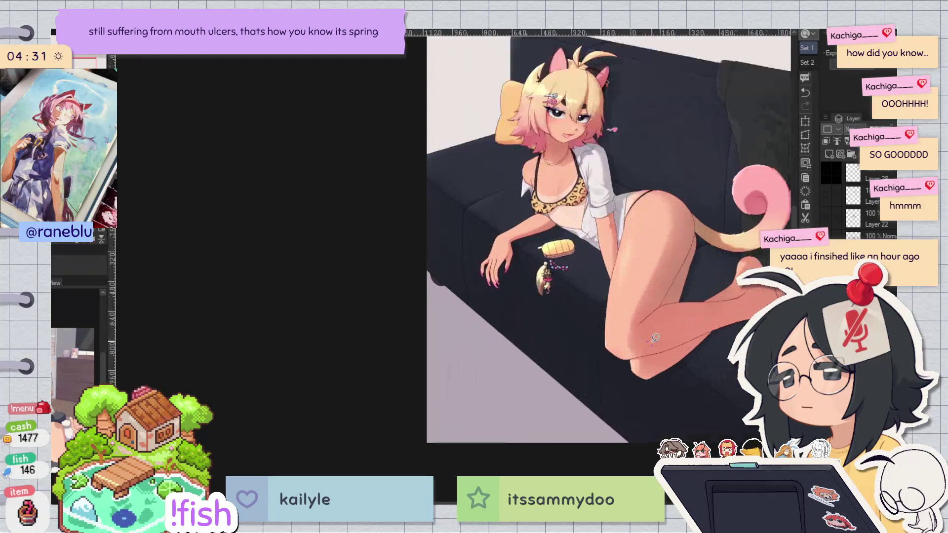
scroll(465, 245, down, 3)
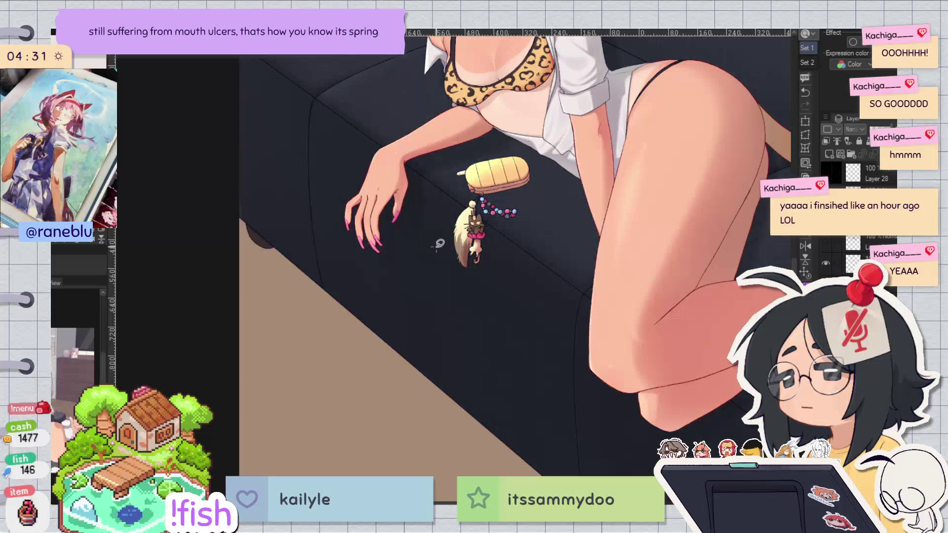
scroll(439, 244, down, 3)
scroll(614, 350, up, 3)
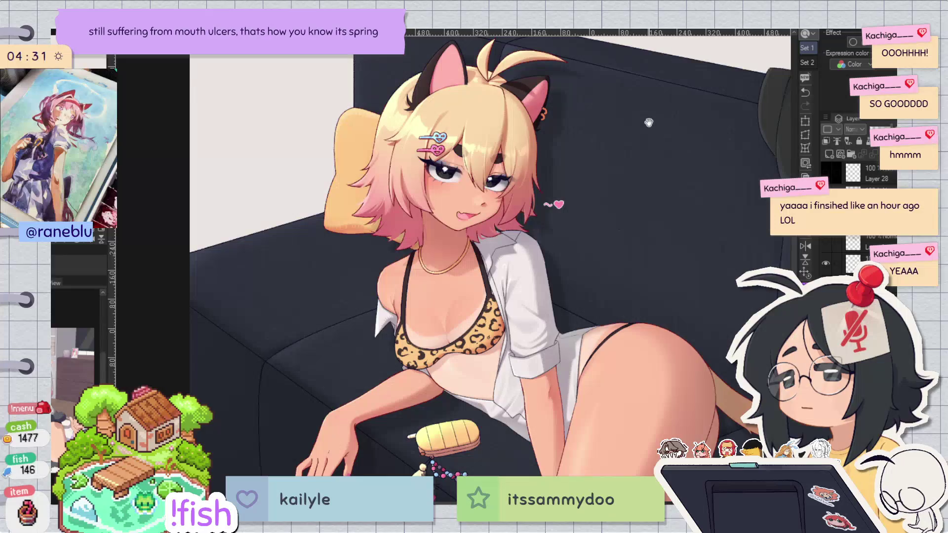
scroll(655, 143, down, 2)
drag(641, 127, 635, 152)
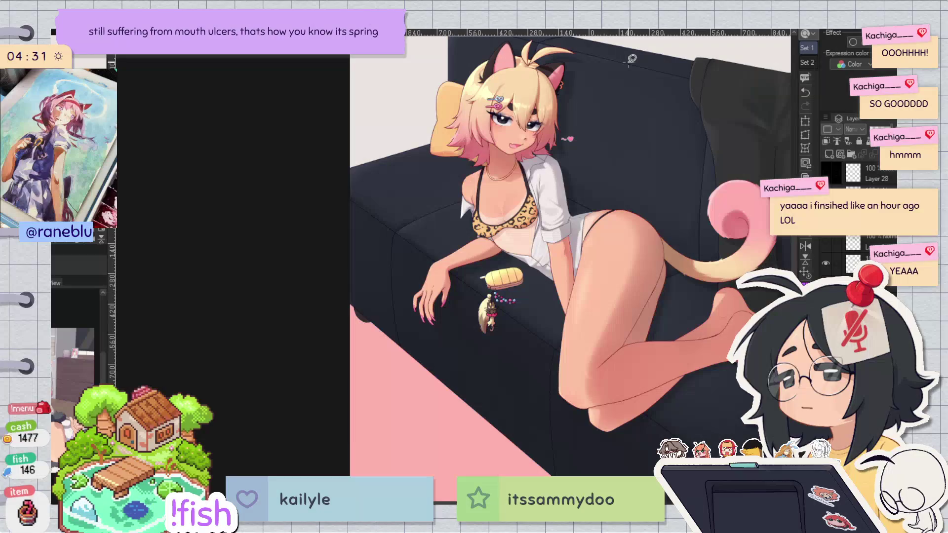
Step: Straighten and fit the view, mirror it, then select the back wall's left strip
scroll(543, 222, down, 3)
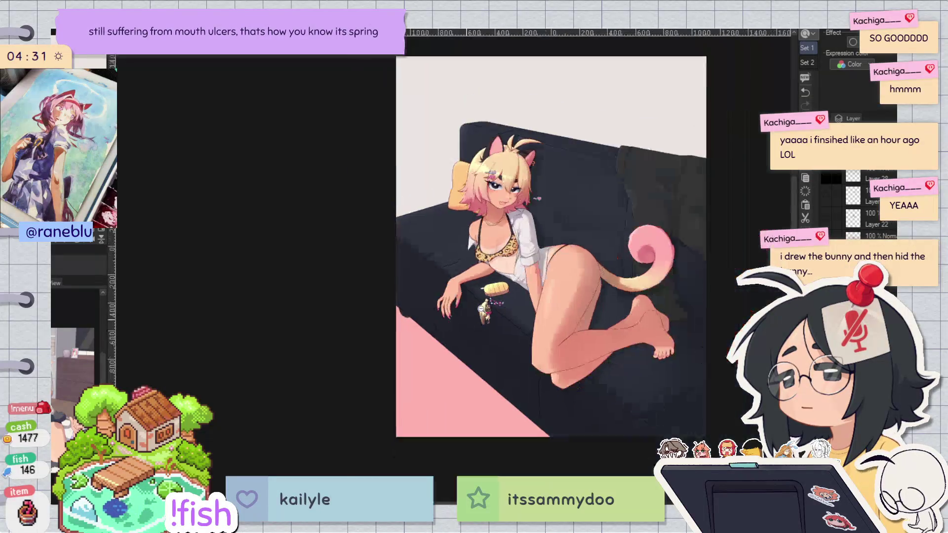
key(ctrl+at)
key(h)
key(h)
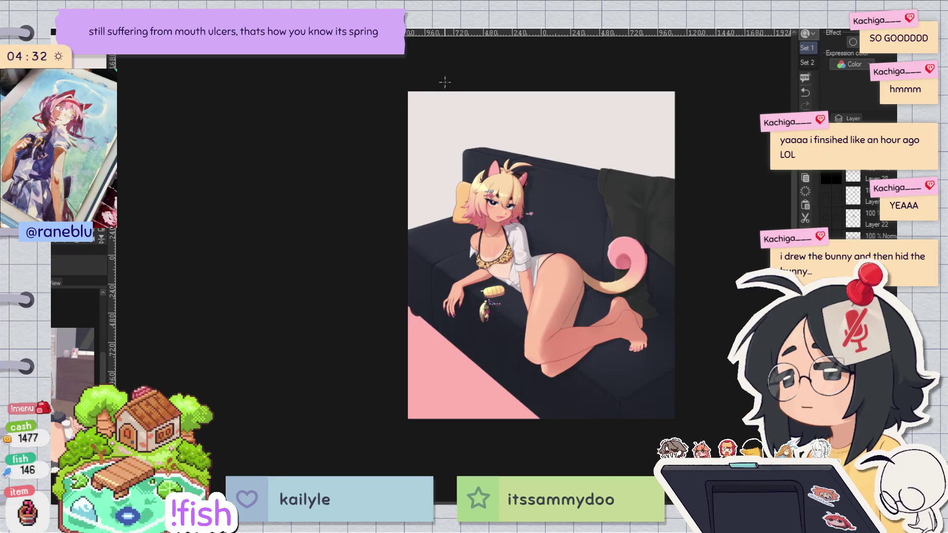
mouse_move(484, 90)
mouse_down()
mouse_move(478, 173)
mouse_move(375, 293)
mouse_up()
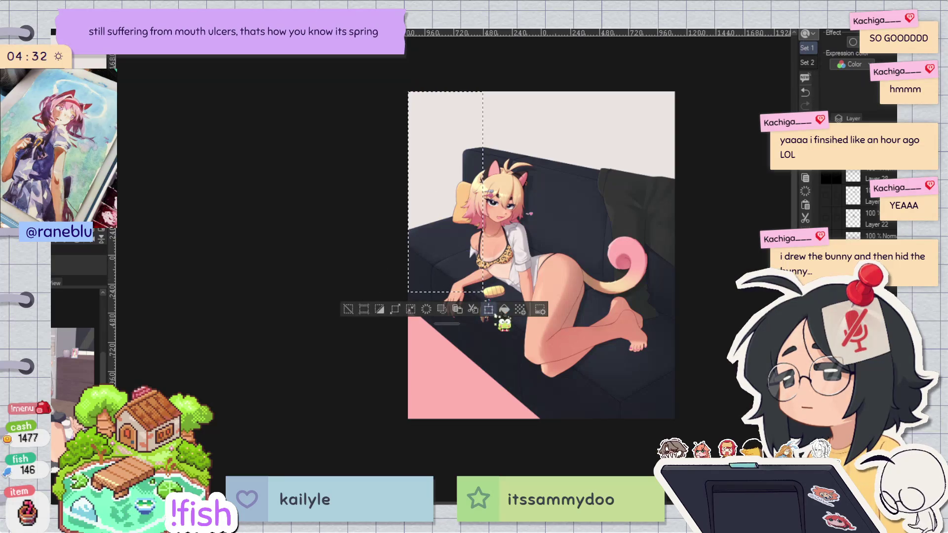
Step: Fill the left wall strip and the remaining pale wall with pink, then lighten the left strip
click(499, 316)
click(345, 314)
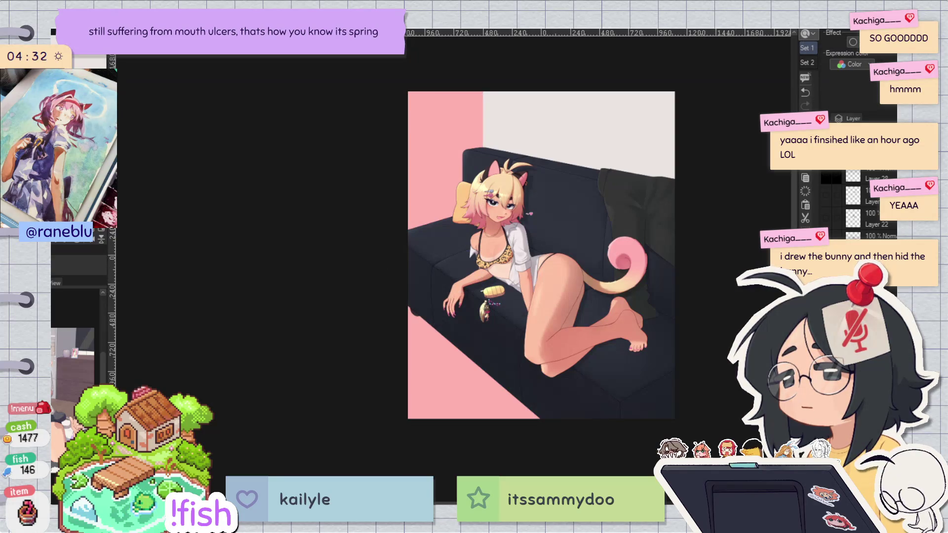
mouse_move(446, 91)
mouse_down()
mouse_move(682, 344)
mouse_move(720, 364)
mouse_up()
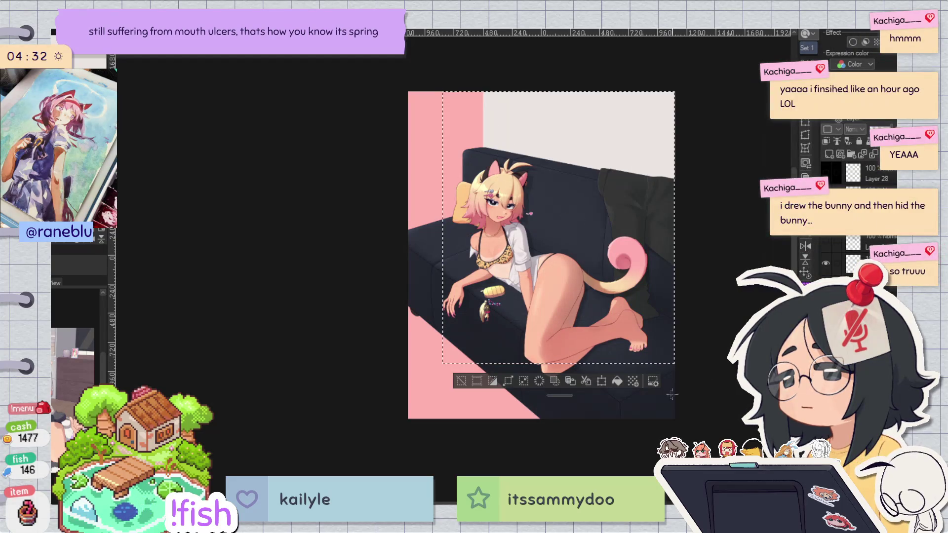
click(618, 381)
click(461, 381)
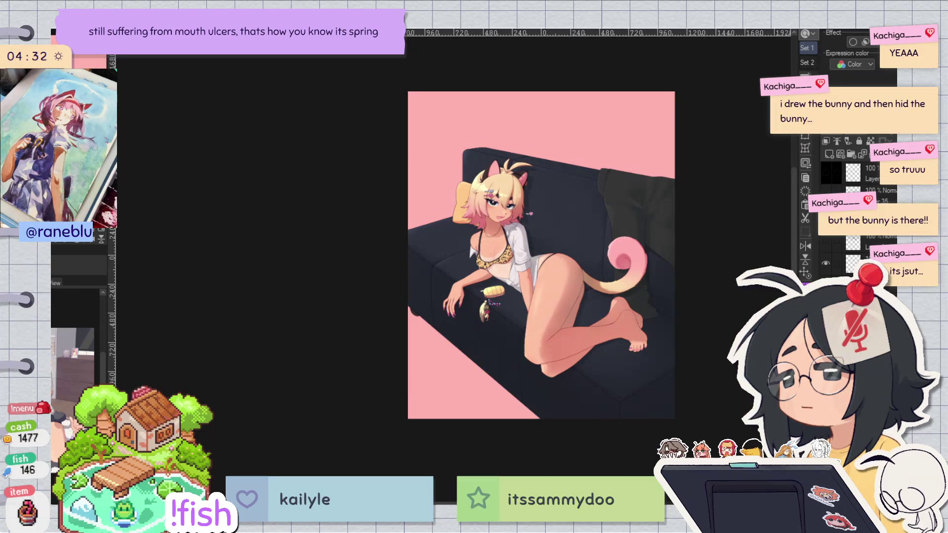
key(ctrl+y)
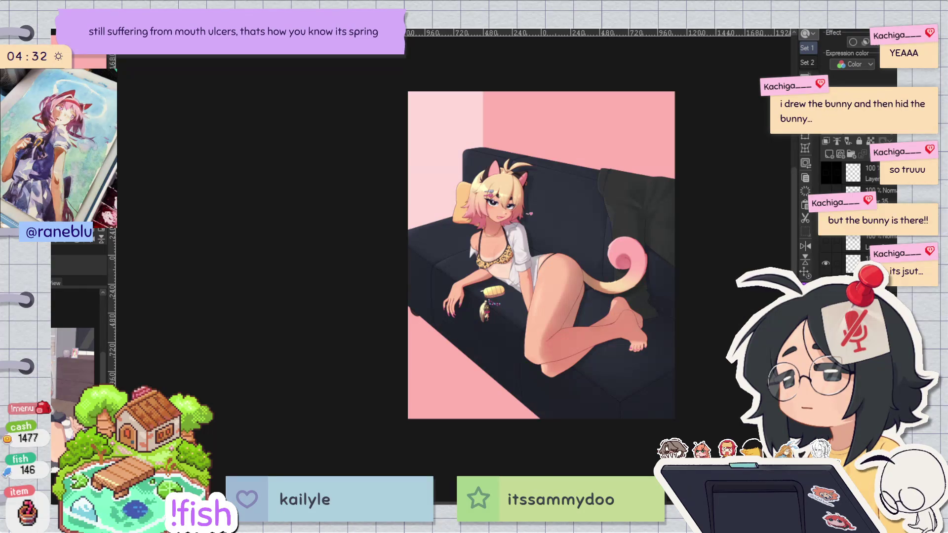
Step: Lighten the upper wall's pink, then check the drawing mirrored and flip it back
key(ctrl+y)
key(h)
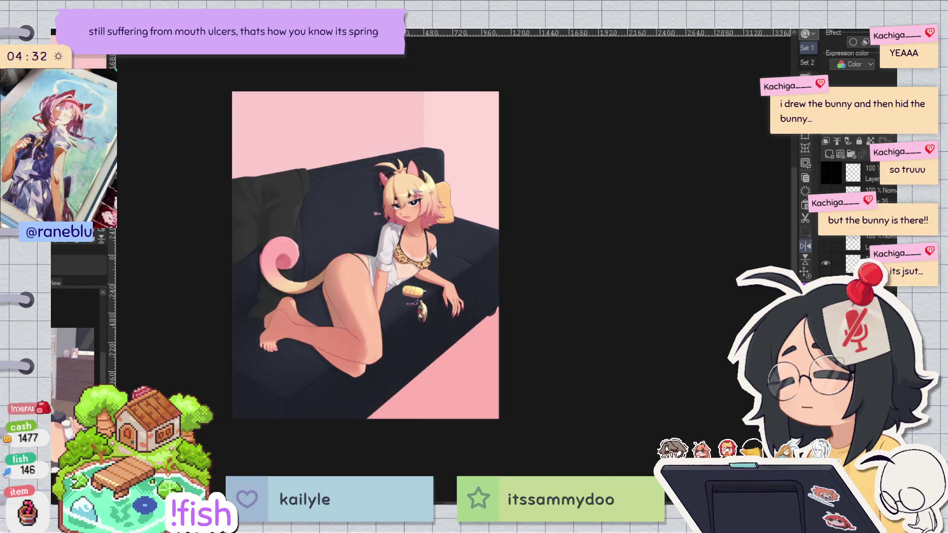
key(h)
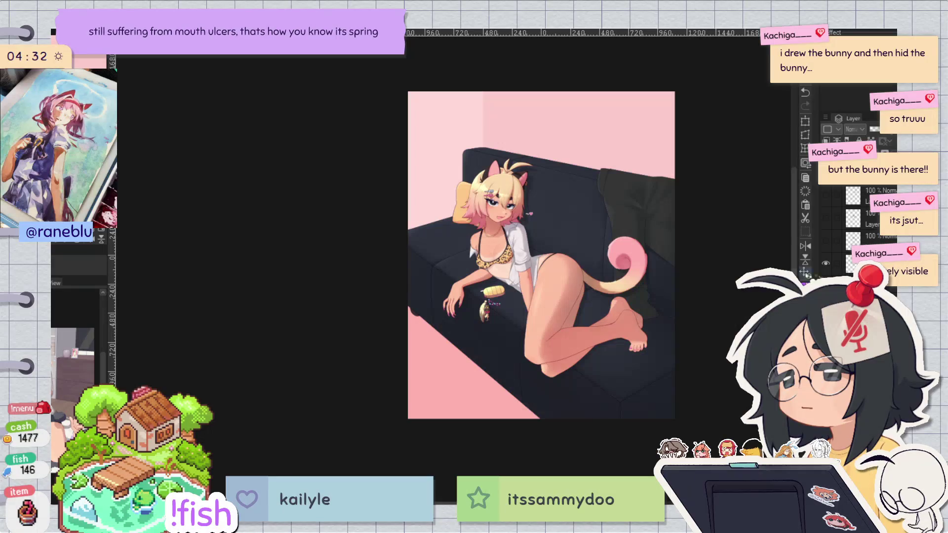
Step: Try other tones on the upper wall strip, mirror again, and undo the last wall change
key(ctrl+z)
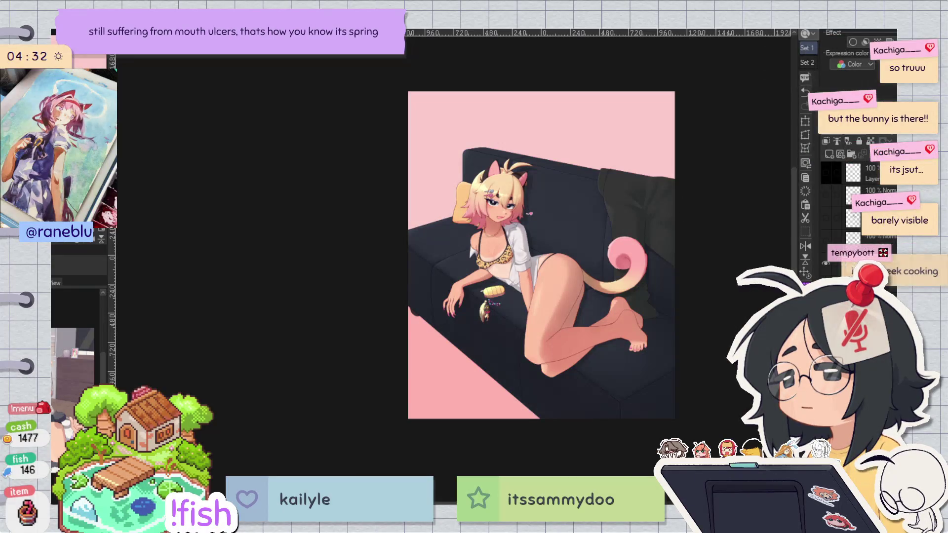
key(ctrl+z)
key(h)
key(h)
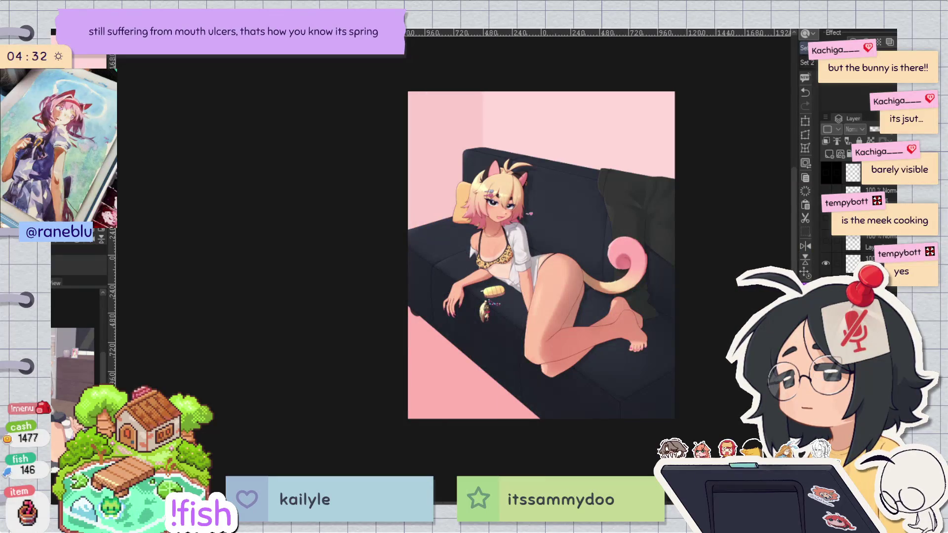
key(ctrl+z)
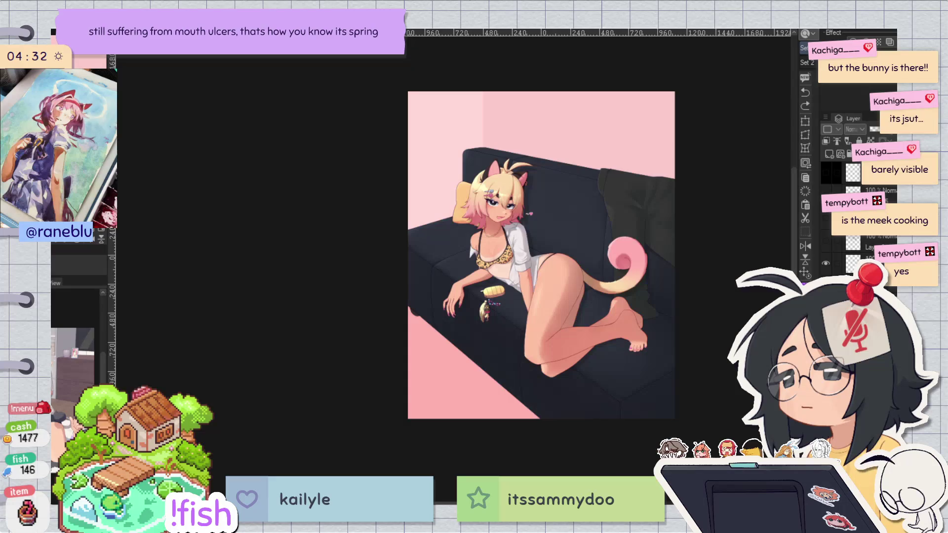
Step: Check the proportions in the mirrored view, then zoom in on the illustration
scroll(683, 186, up, 2)
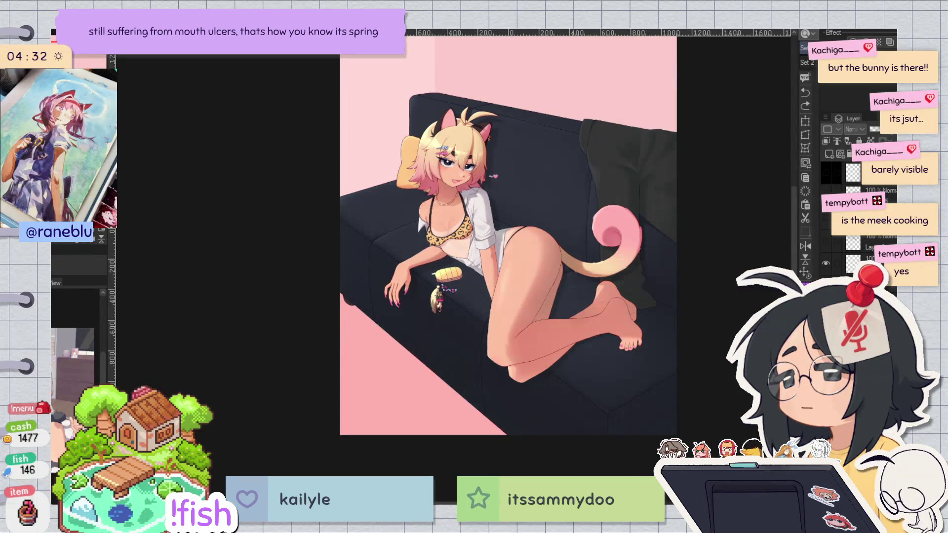
scroll(534, 319, down, 3)
key(h)
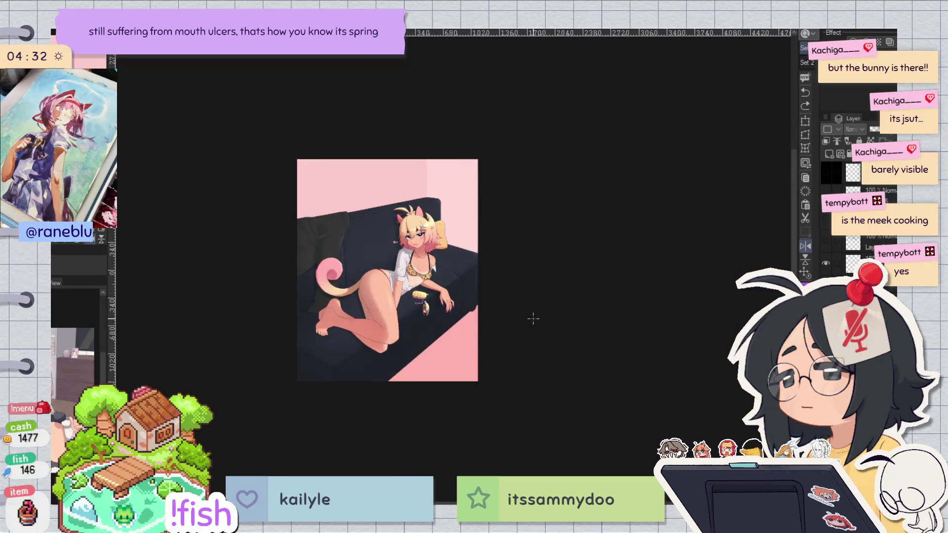
key(h)
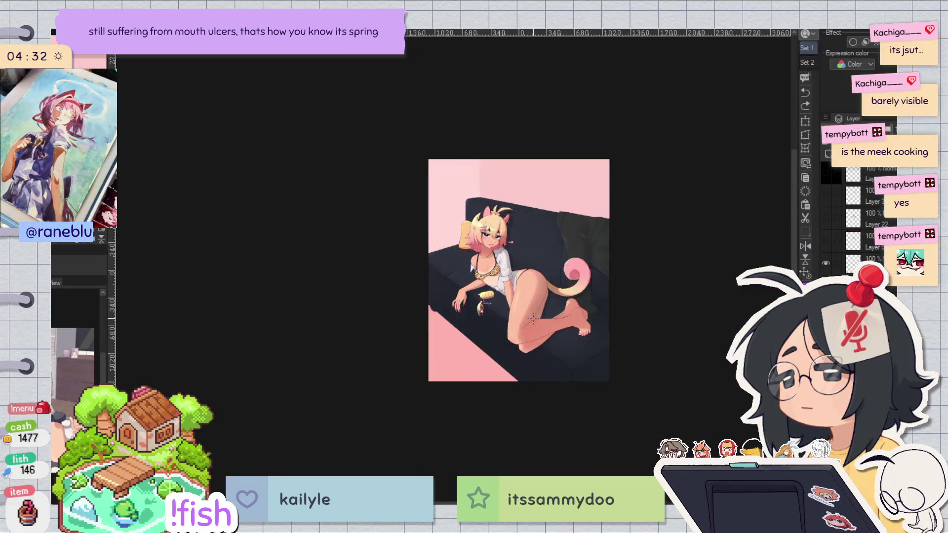
key(ctrl+plus)
key(ctrl+plus)
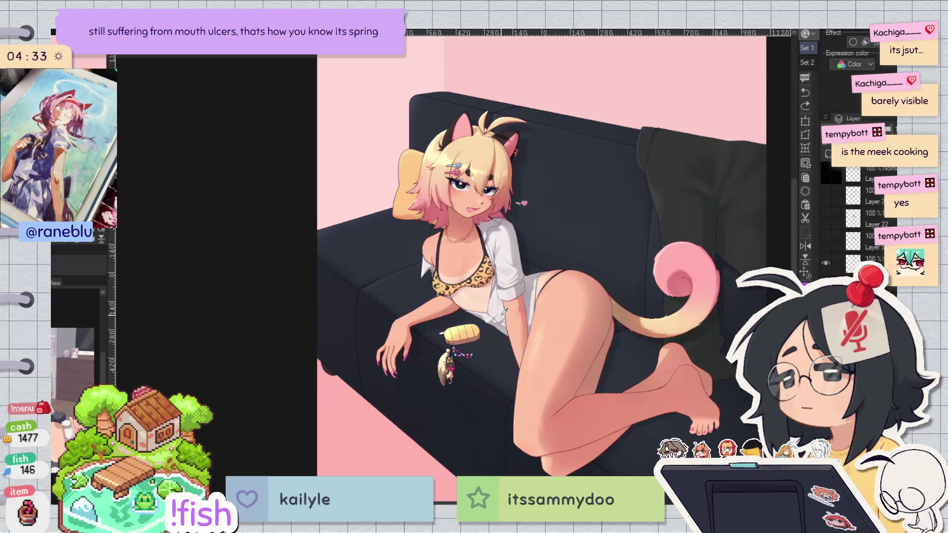
scroll(494, 304, down, 2)
scroll(500, 315, up, 2)
Step: Compare the mirrored view once more, then zoom in slightly on the figure
key(h)
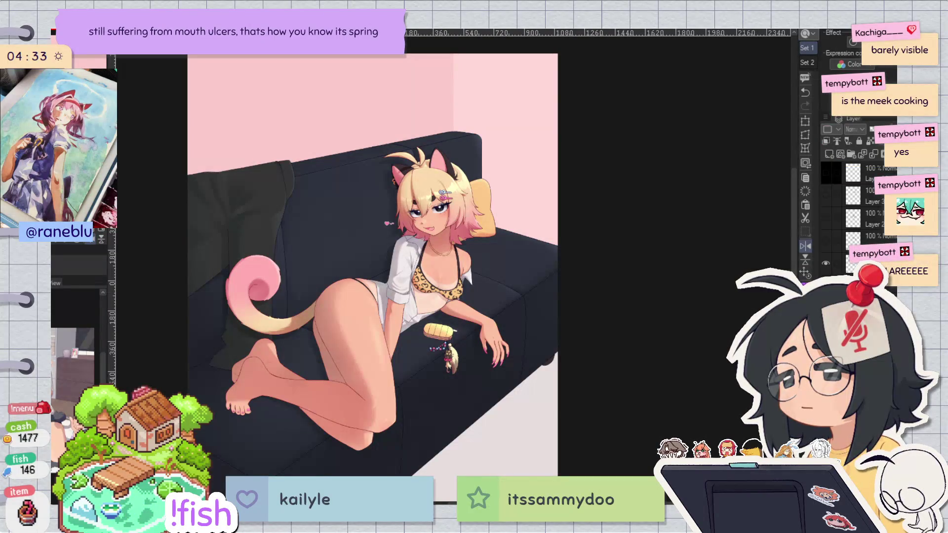
key(h)
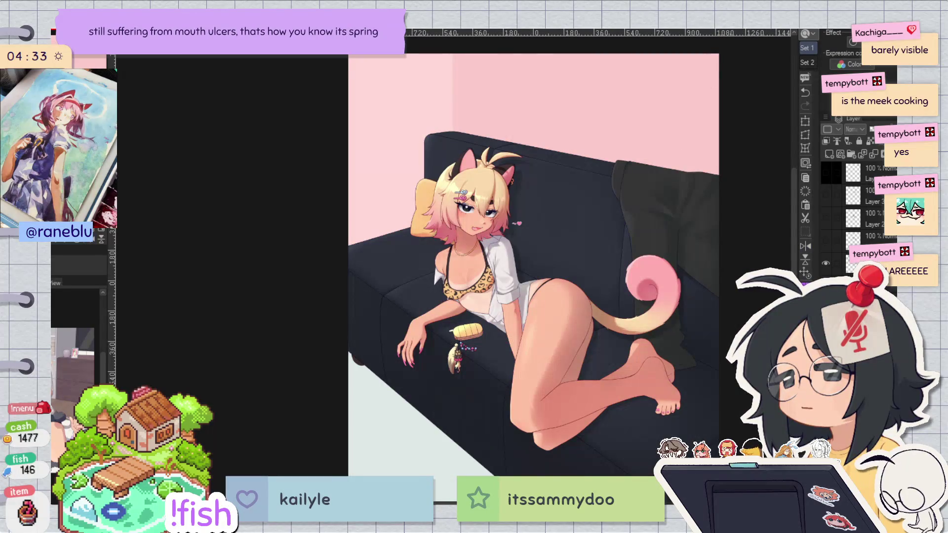
scroll(624, 110, down, 1)
scroll(623, 110, up, 1)
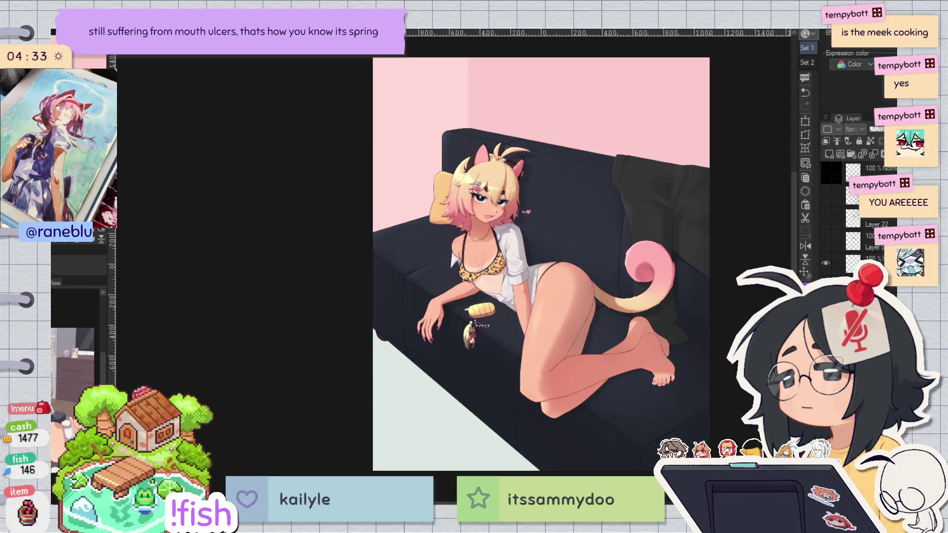
scroll(707, 244, up, 2)
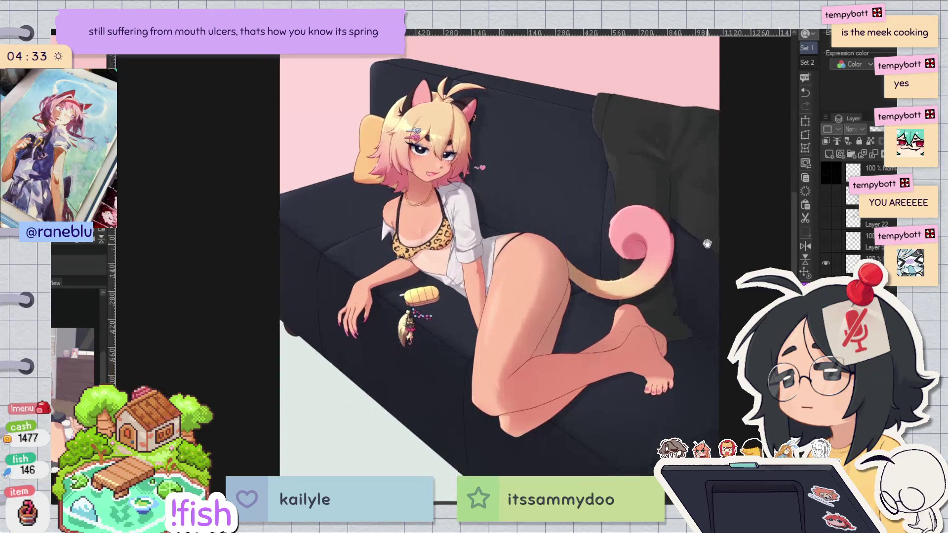
scroll(707, 244, up, 1)
mouse_move(706, 267)
mouse_down()
mouse_move(720, 243)
mouse_move(706, 244)
mouse_move(711, 231)
mouse_move(725, 240)
mouse_up()
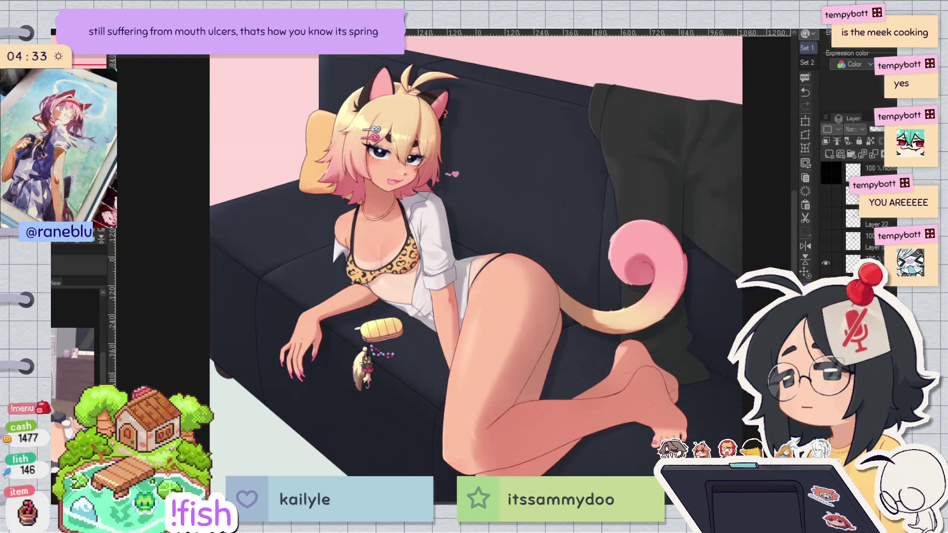
Step: Add a new top layer and choose a pen with a white Border effect
click(854, 170)
click(830, 154)
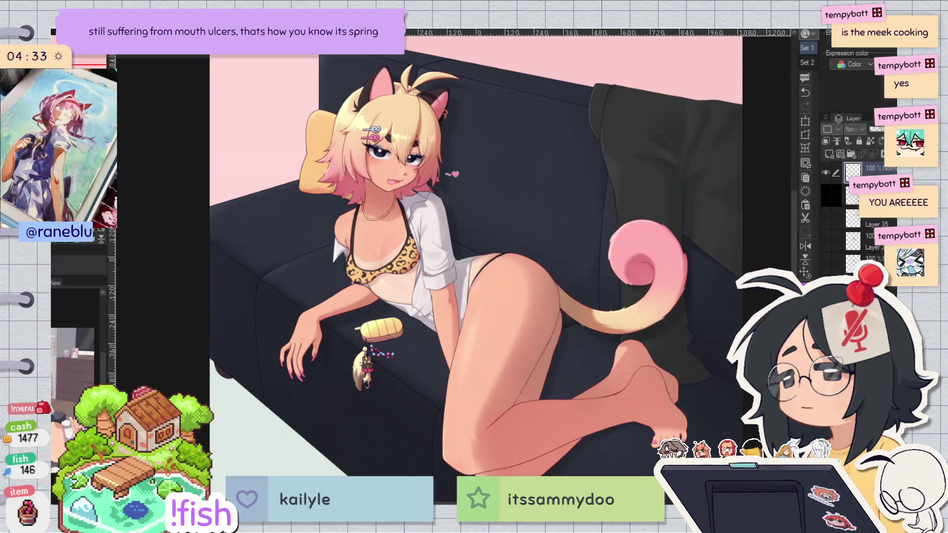
key(p)
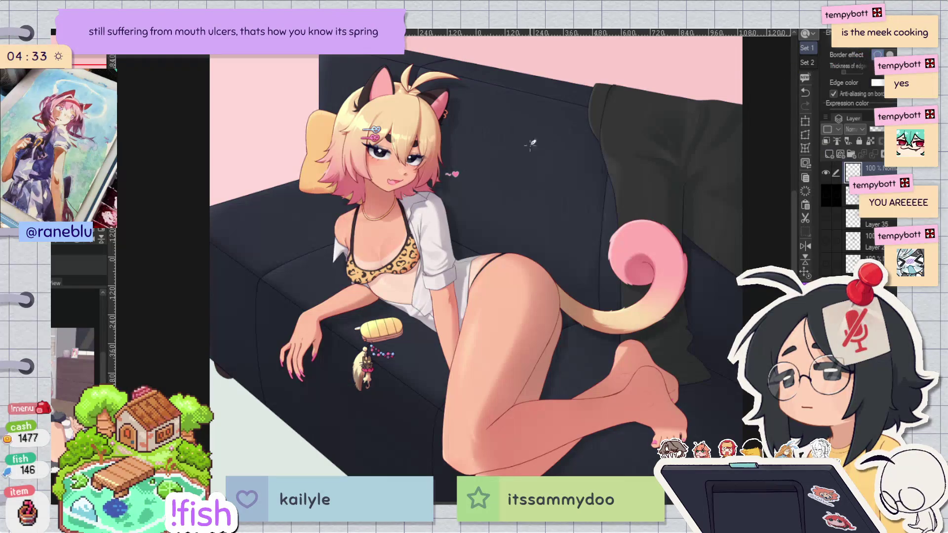
Step: Hand-letter 'getting refs' with a circle below it, undoing stray and test strokes
key(ctrl+z)
drag(488, 133, 486, 141)
key(ctrl+z)
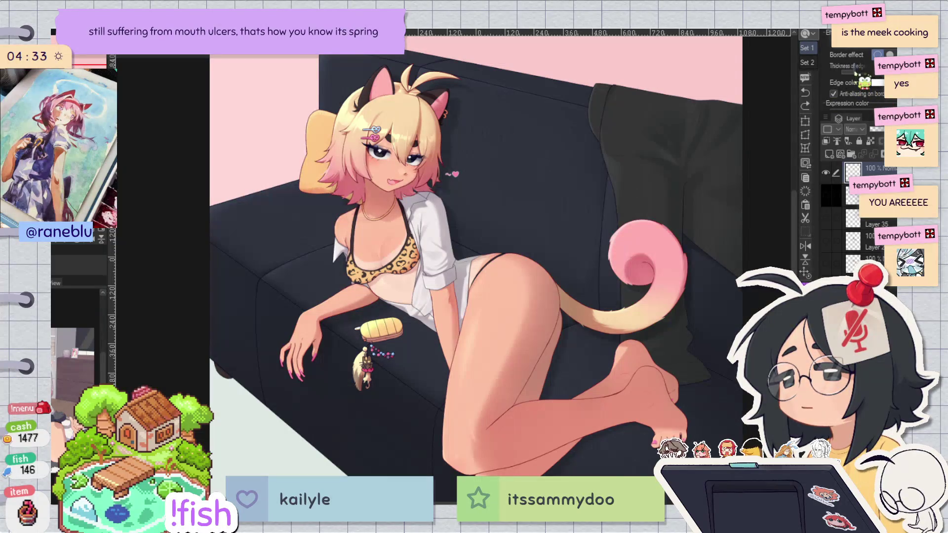
mouse_move(500, 141)
mouse_down()
mouse_move(490, 167)
mouse_move(512, 148)
mouse_move(521, 153)
mouse_move(524, 134)
mouse_move(531, 148)
mouse_move(545, 136)
mouse_move(569, 143)
mouse_move(558, 148)
mouse_move(563, 168)
mouse_move(542, 159)
mouse_move(588, 158)
mouse_move(598, 143)
mouse_move(607, 150)
mouse_move(625, 121)
mouse_move(637, 144)
mouse_move(576, 193)
mouse_move(600, 168)
mouse_move(580, 190)
mouse_move(593, 190)
mouse_move(587, 180)
mouse_move(595, 195)
mouse_move(620, 195)
mouse_up()
key(ctrl+z)
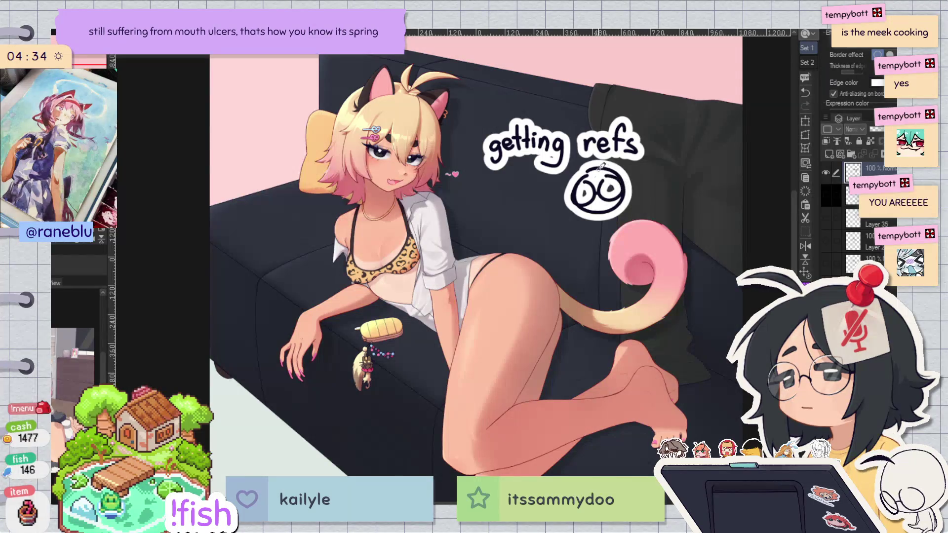
Step: Draw eyes inside the circle and increase the Border effect thickness twice
drag(570, 169, 587, 164)
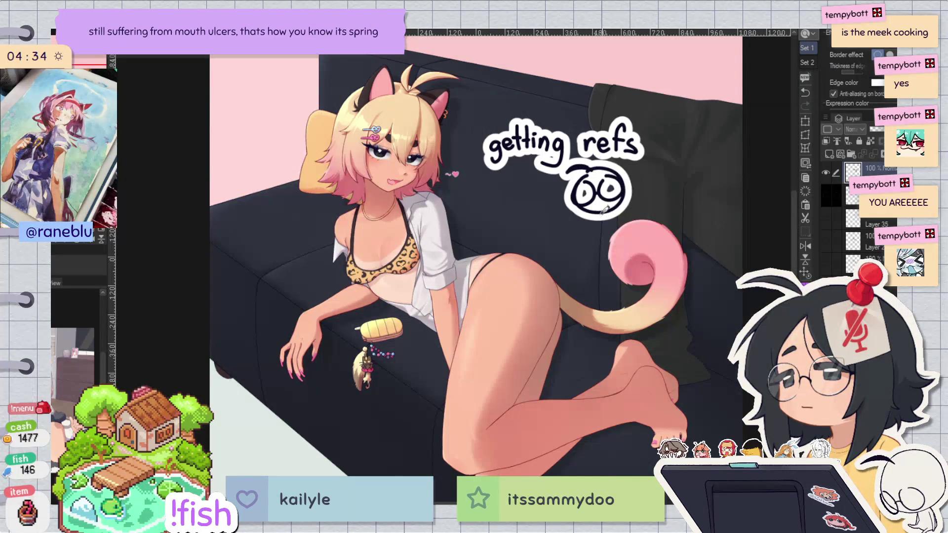
click(859, 72)
click(862, 72)
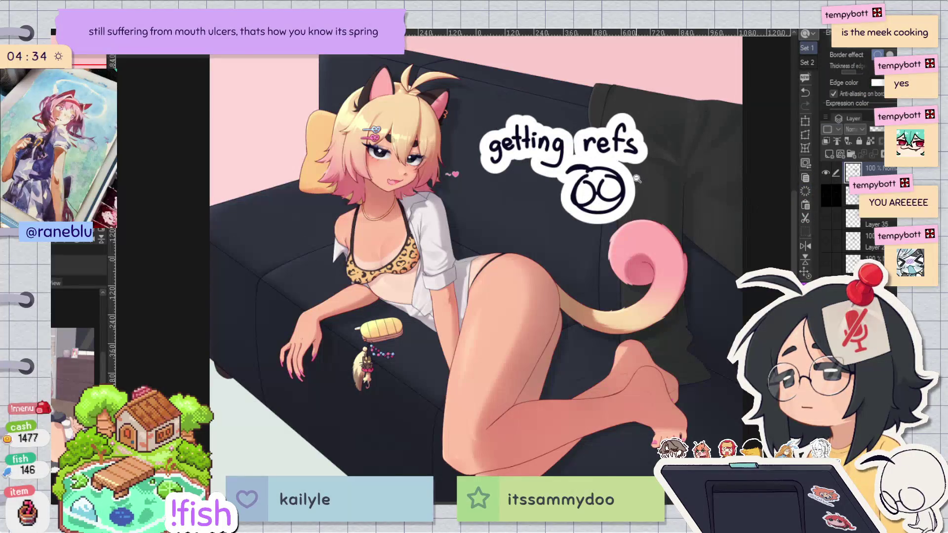
Step: Zoom in on the face and note, then hide the panels to show only the canvas
scroll(650, 160, up, 3)
mouse_move(593, 151)
mouse_down()
mouse_move(727, 225)
mouse_move(661, 224)
mouse_up()
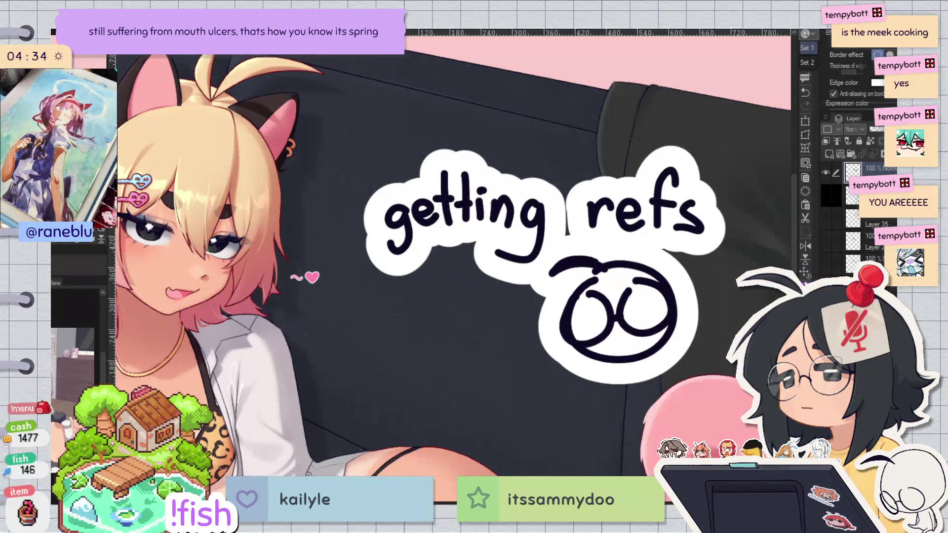
key(Tab)
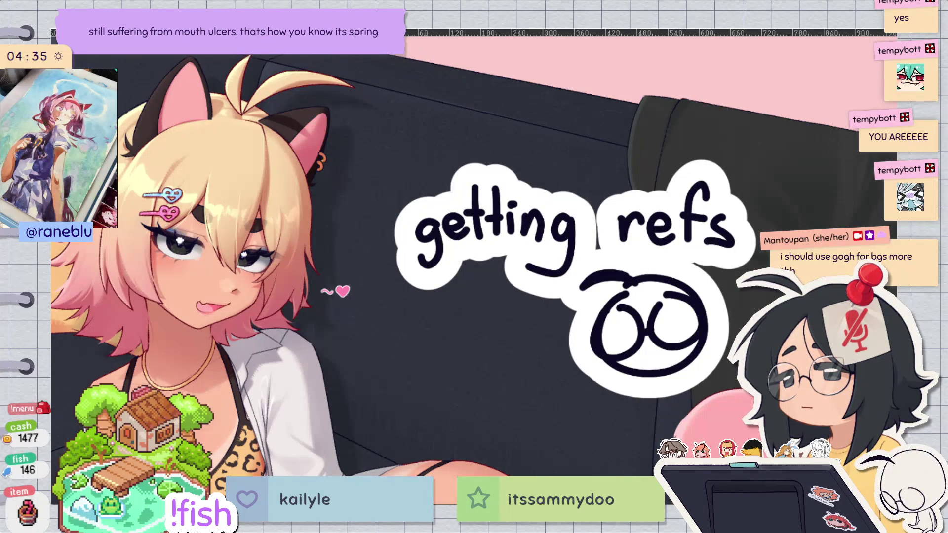
scroll(476, 168, down, 5)
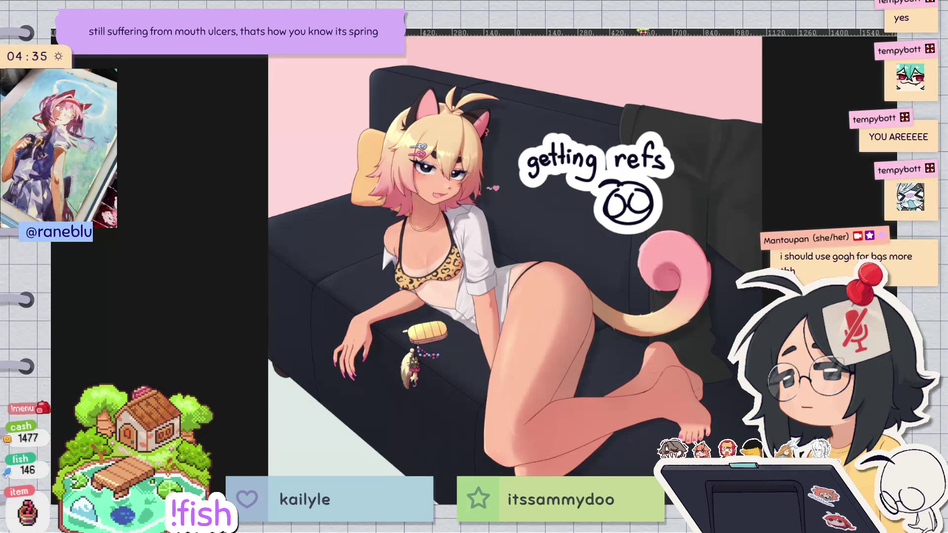
key(Tab)
key(ctrl+minus)
key(ctrl+minus)
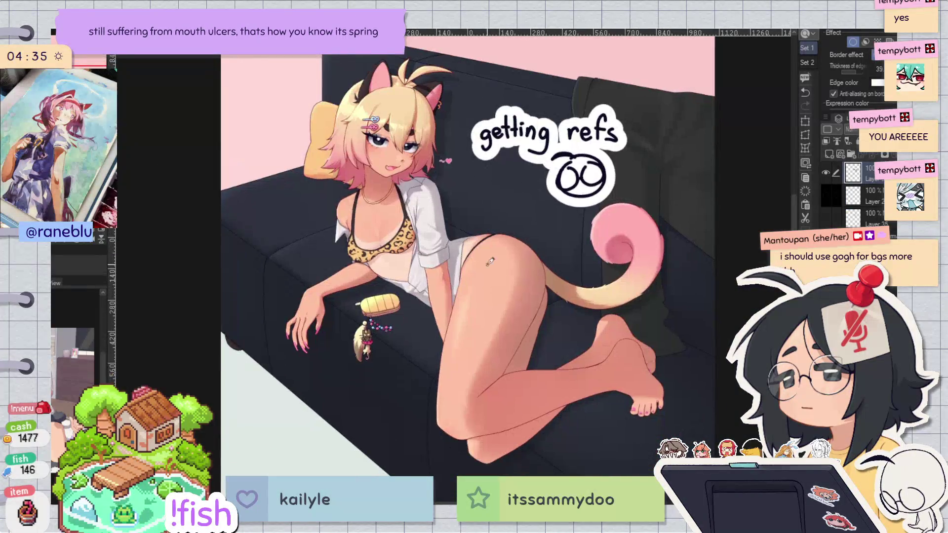
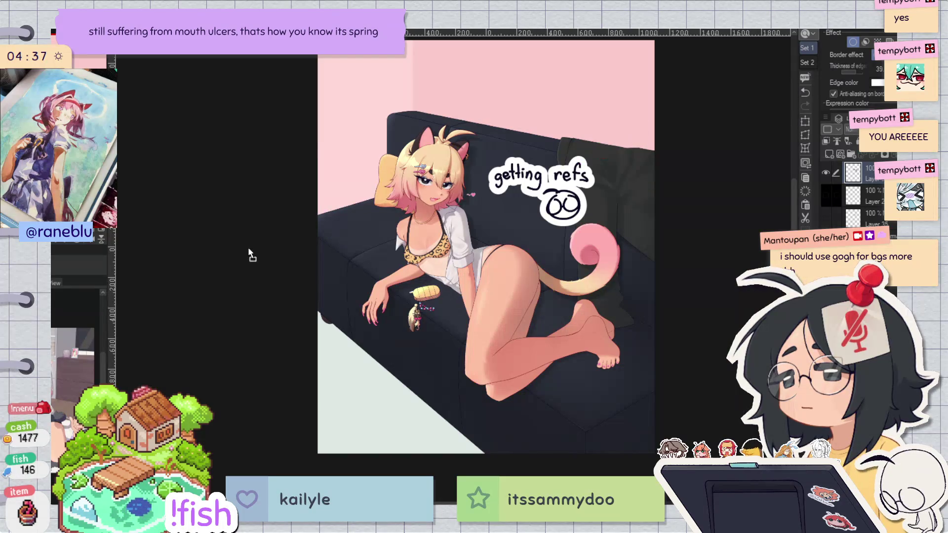
Step: Paste the plank texture, spread it over the canvas and rotate the boards horizontal
key(ctrl+v)
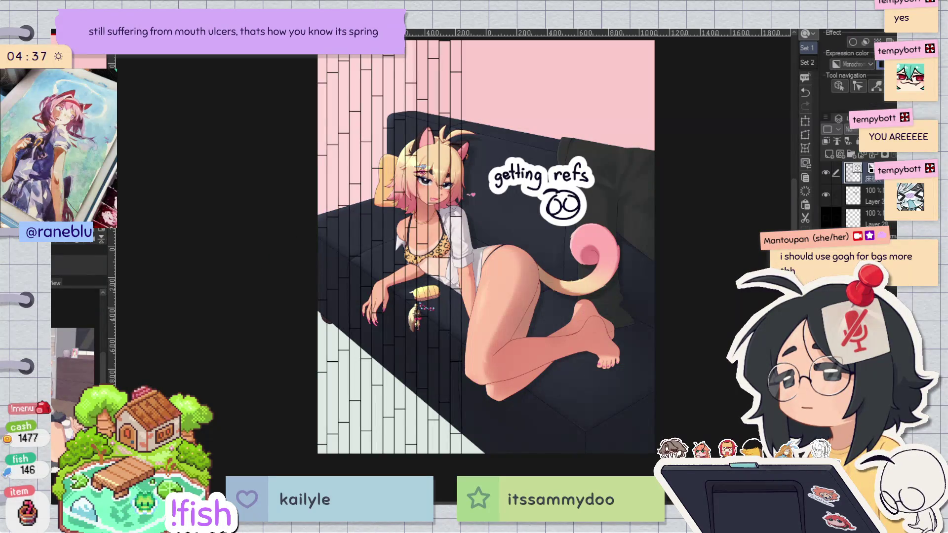
scroll(486, 246, down, 2)
scroll(486, 247, up, 2)
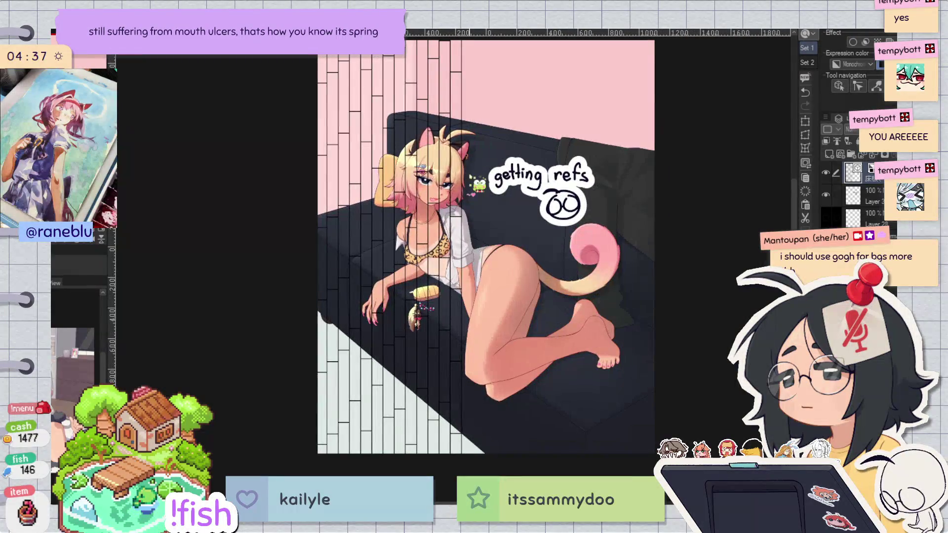
scroll(486, 247, down, 2)
drag(407, 228, 555, 239)
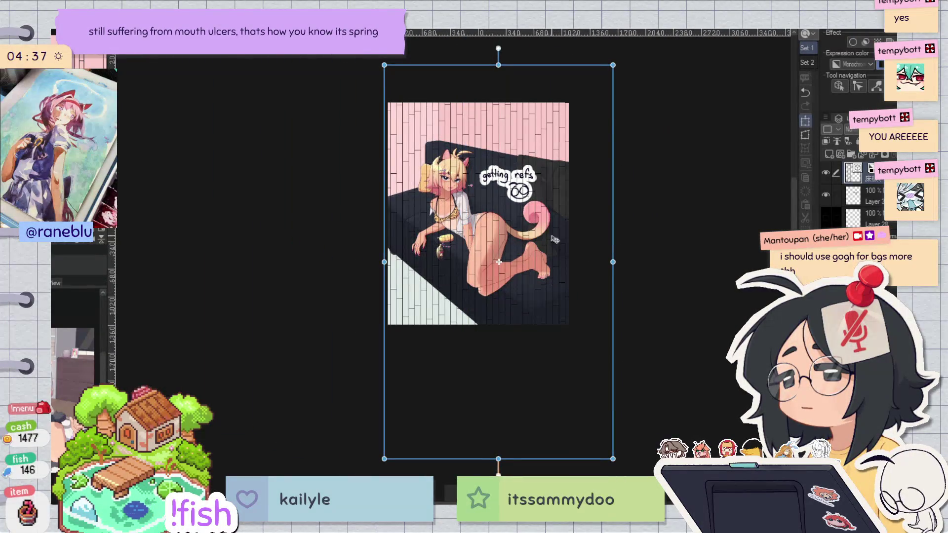
drag(677, 142, 379, 83)
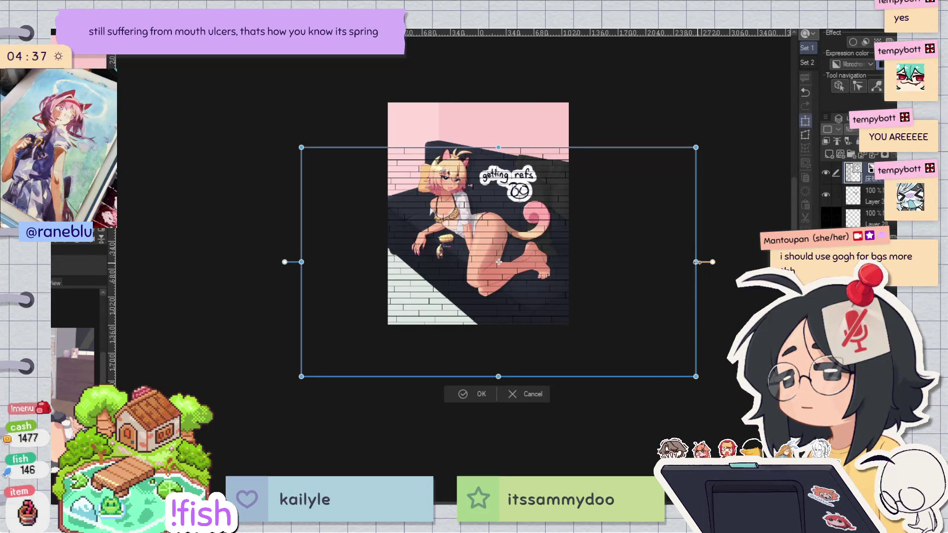
Step: Skew and pull the plank layer's corners into a rough floor perspective
mouse_move(696, 264)
mouse_down()
mouse_move(673, 368)
mouse_move(660, 382)
mouse_up()
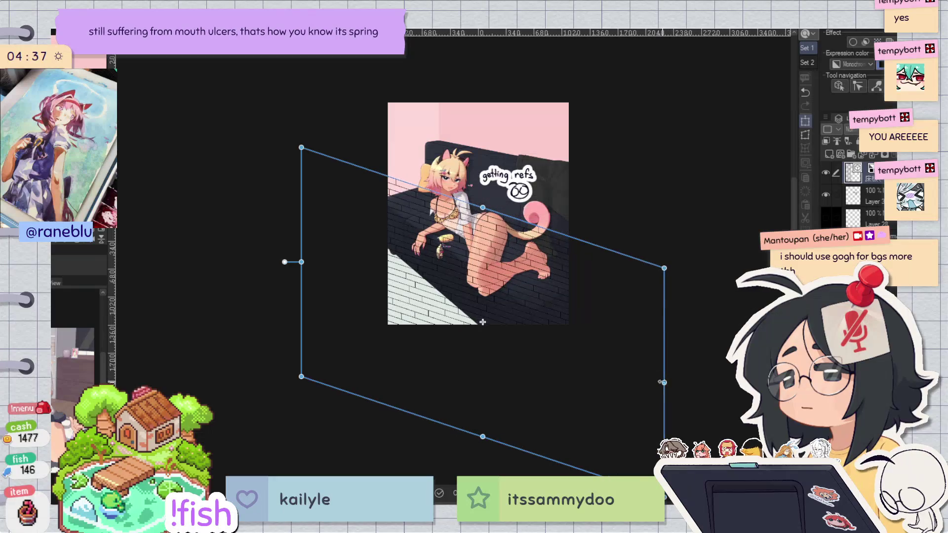
mouse_move(301, 148)
mouse_down()
mouse_move(395, 187)
mouse_move(439, 184)
mouse_up()
drag(301, 377, 252, 297)
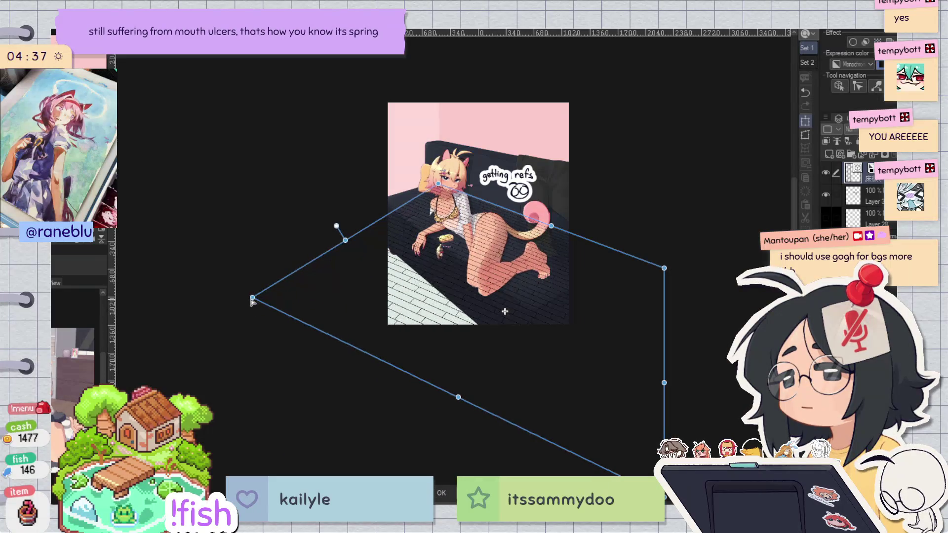
mouse_move(665, 384)
mouse_down()
mouse_move(591, 443)
mouse_move(653, 423)
mouse_up()
key(ctrl+minus)
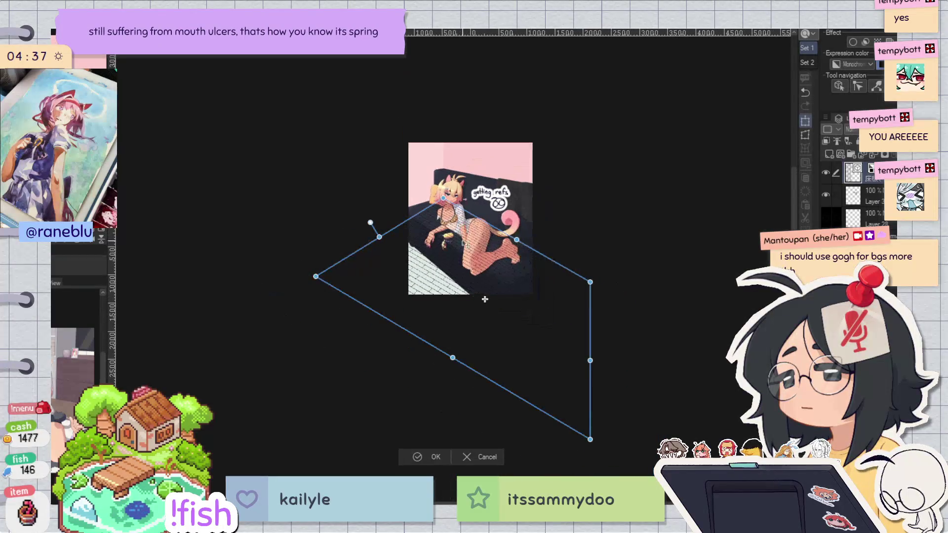
mouse_move(591, 441)
mouse_down()
mouse_move(398, 462)
mouse_move(330, 457)
mouse_move(332, 434)
mouse_move(467, 446)
mouse_up()
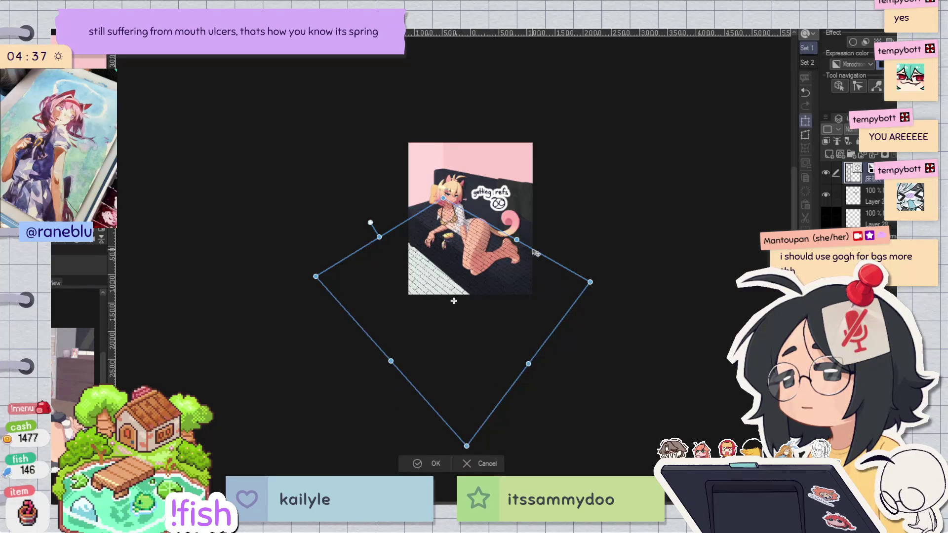
mouse_move(516, 240)
mouse_down()
mouse_move(498, 273)
mouse_move(521, 260)
mouse_up()
mouse_move(317, 280)
mouse_down()
mouse_move(302, 252)
mouse_move(260, 224)
mouse_up()
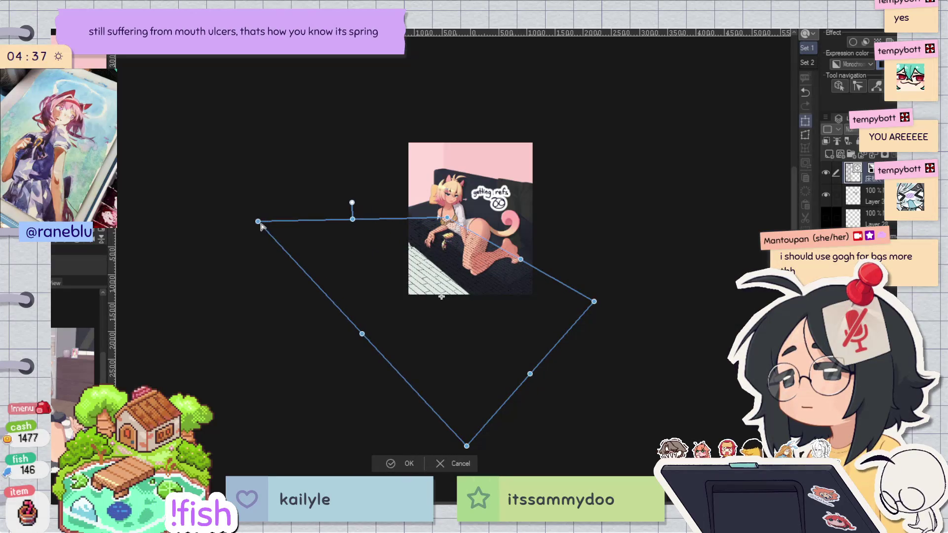
drag(466, 446, 467, 528)
drag(546, 406, 550, 425)
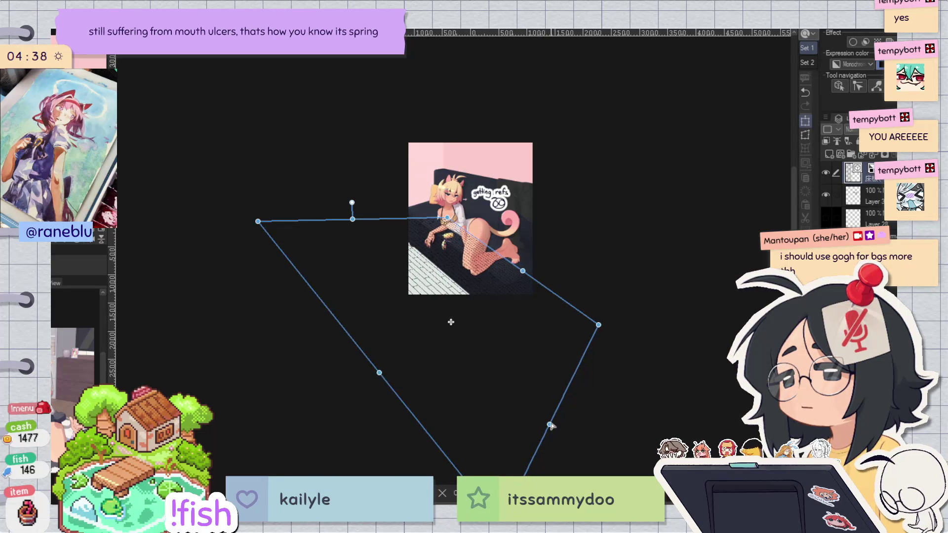
Step: Refine the plank floor's top, left and right edges and commit the transform
scroll(431, 260, up, 5)
scroll(492, 442, up, 1)
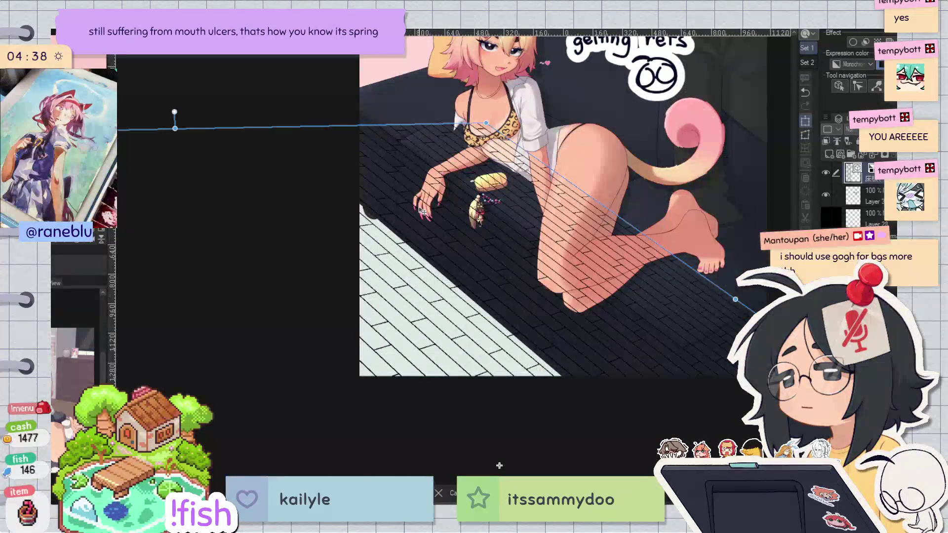
scroll(422, 210, down, 3)
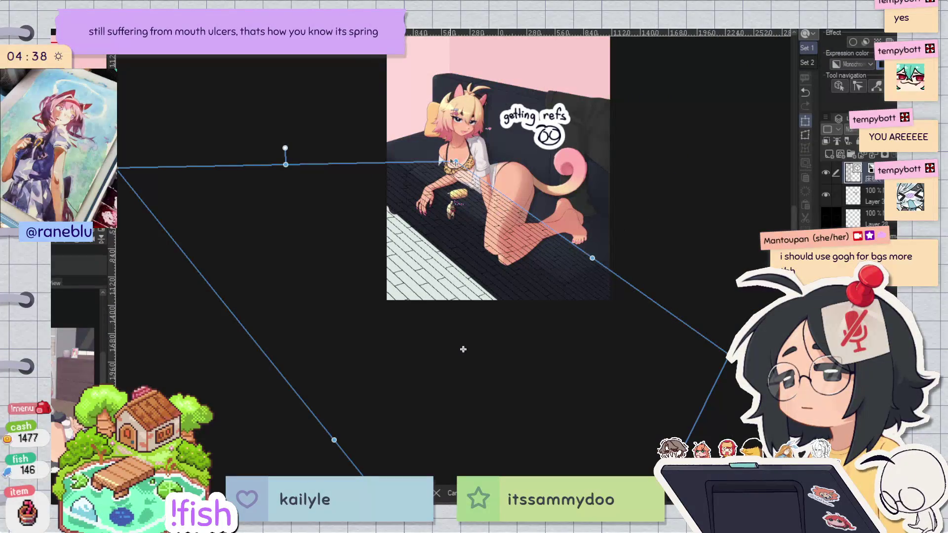
drag(456, 162, 431, 137)
drag(123, 175, 138, 208)
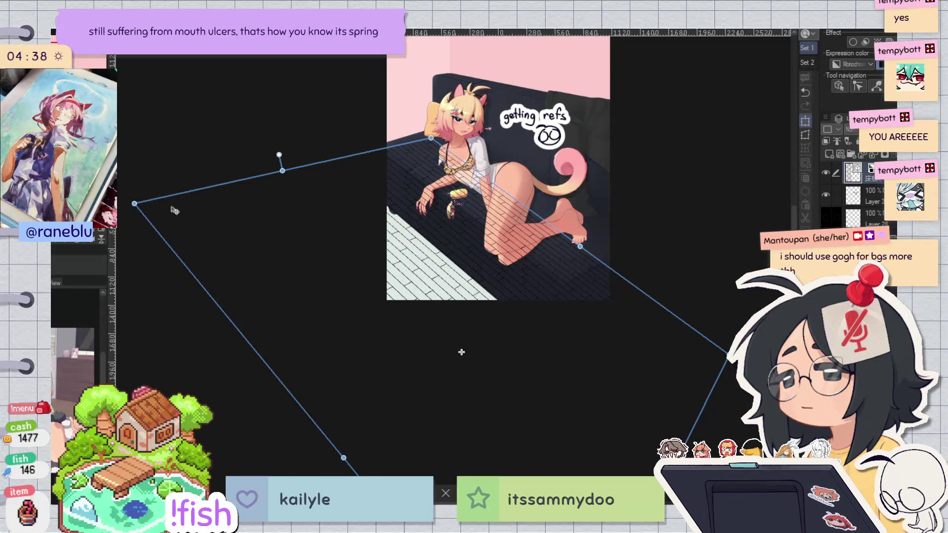
drag(582, 249, 562, 279)
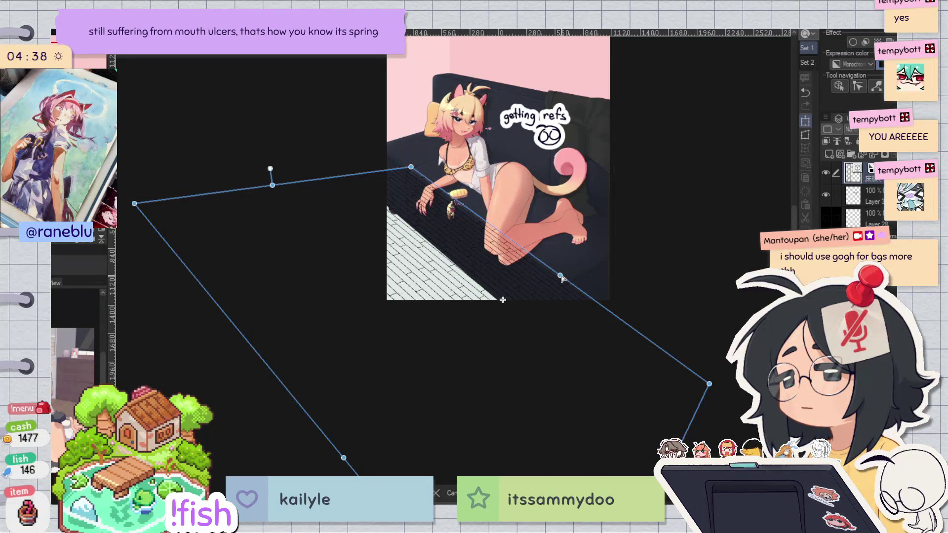
drag(560, 276, 571, 266)
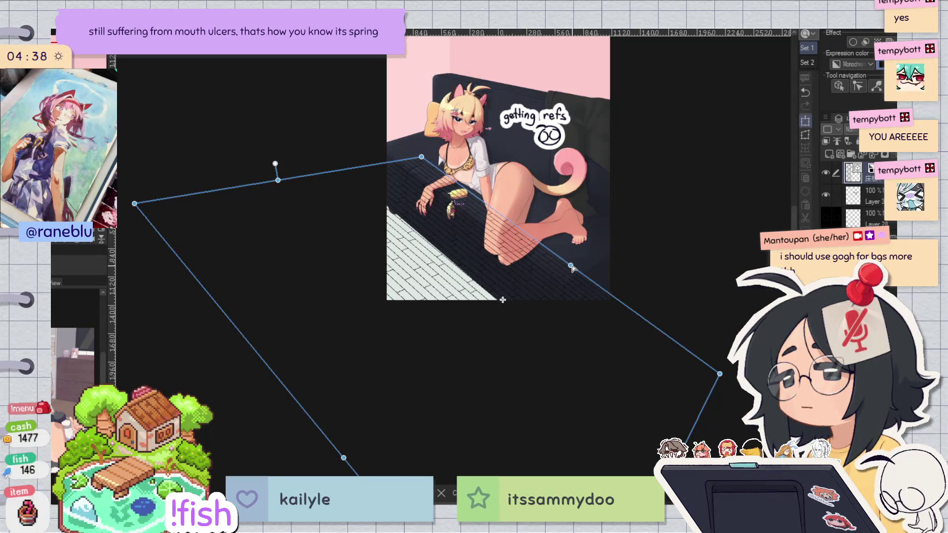
scroll(535, 272, down, 1)
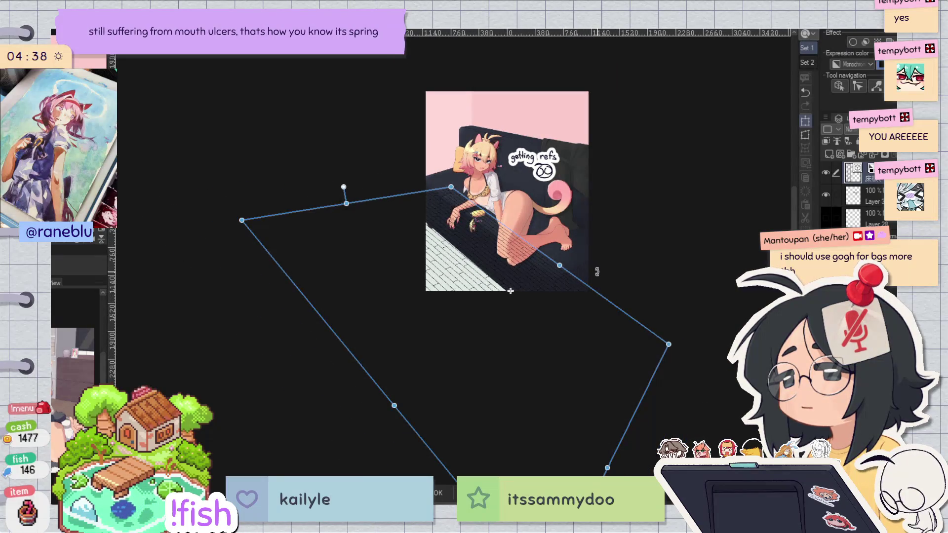
scroll(511, 291, up, 1)
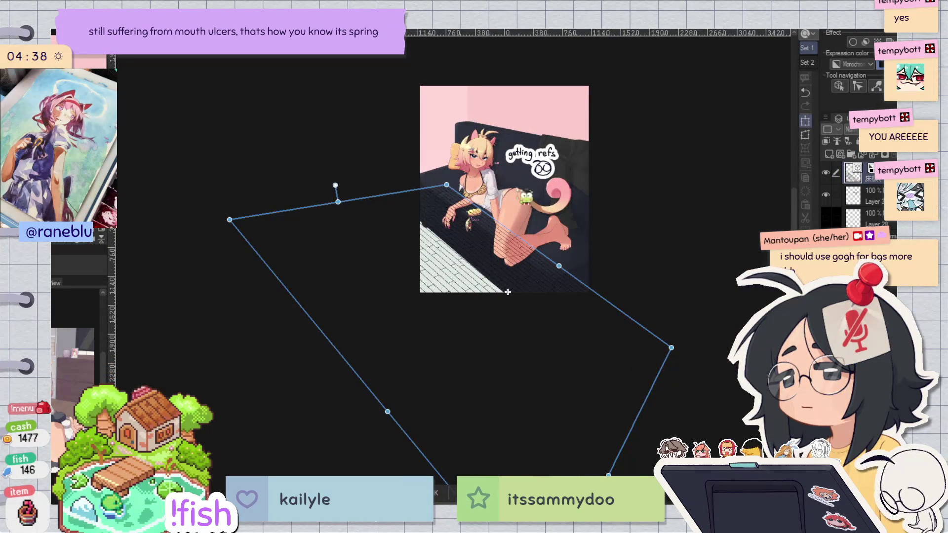
key(Return)
scroll(596, 202, up, 2)
Step: Hide the plank floor layer and switch to the colour layer for guides
click(826, 195)
click(840, 168)
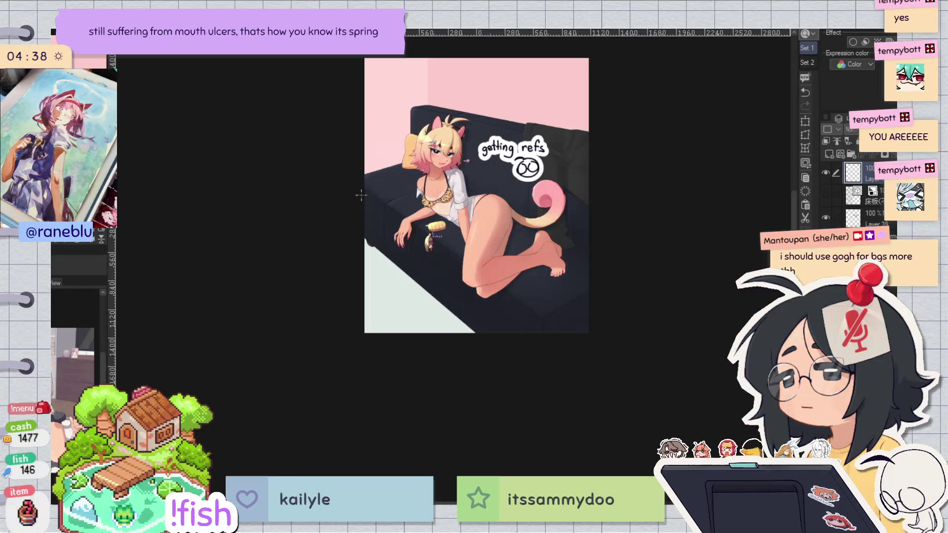
mouse_move(379, 178)
mouse_down()
mouse_move(519, 323)
mouse_move(571, 321)
mouse_up()
key(ctrl+d)
Step: Draw red polyline guides for the wall corner and floor edge, then reselect the visible plank layer
key(ctrl+plus)
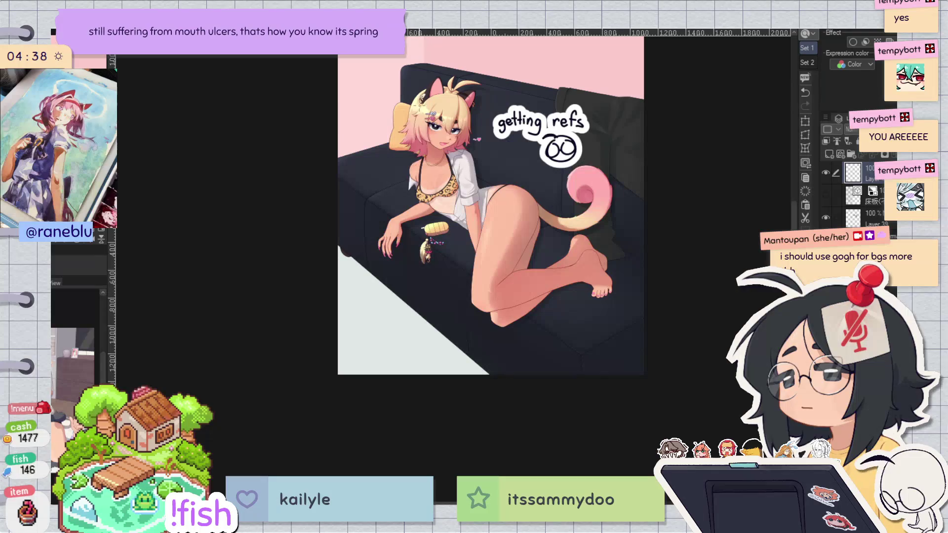
scroll(435, 93, down, 2)
scroll(435, 93, up, 1)
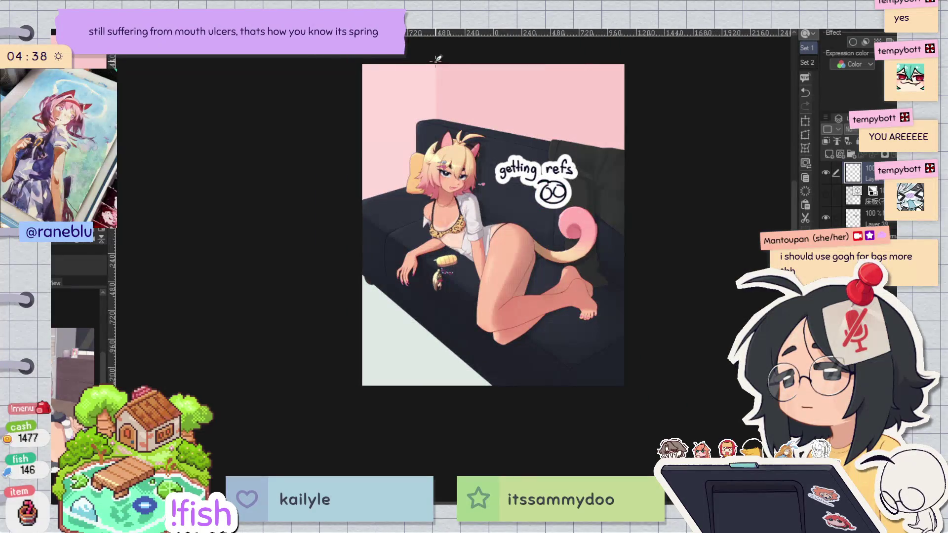
drag(437, 236, 436, 200)
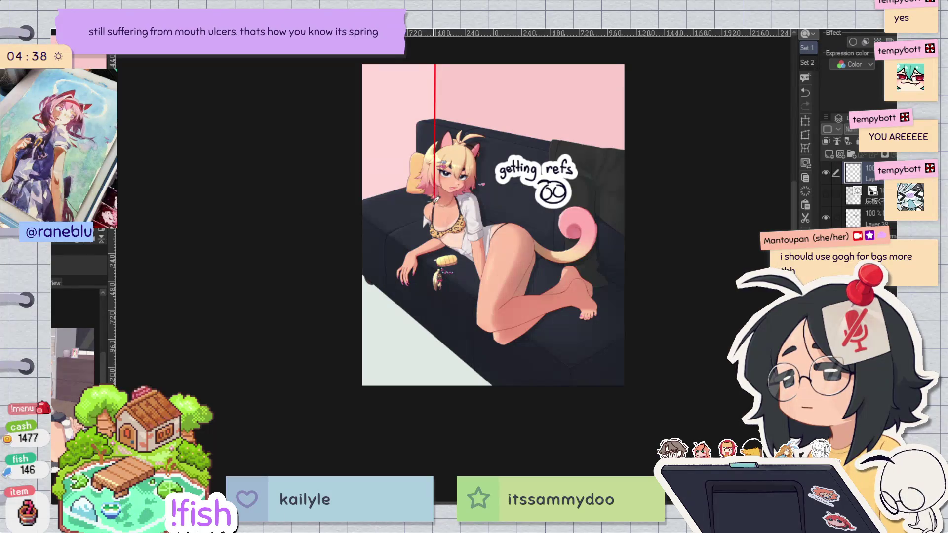
double_click(319, 240)
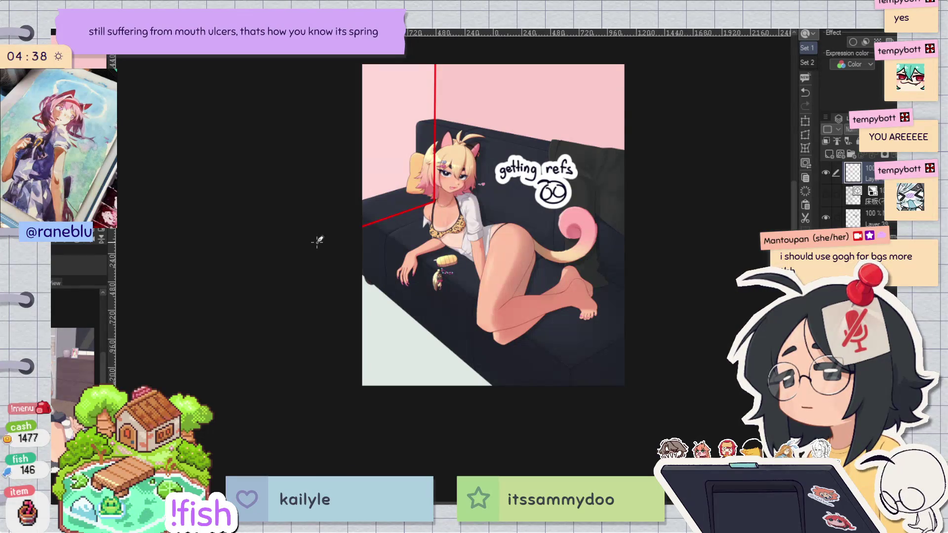
mouse_move(437, 200)
mouse_down()
mouse_move(703, 354)
mouse_move(731, 314)
mouse_move(722, 364)
mouse_move(722, 334)
mouse_up()
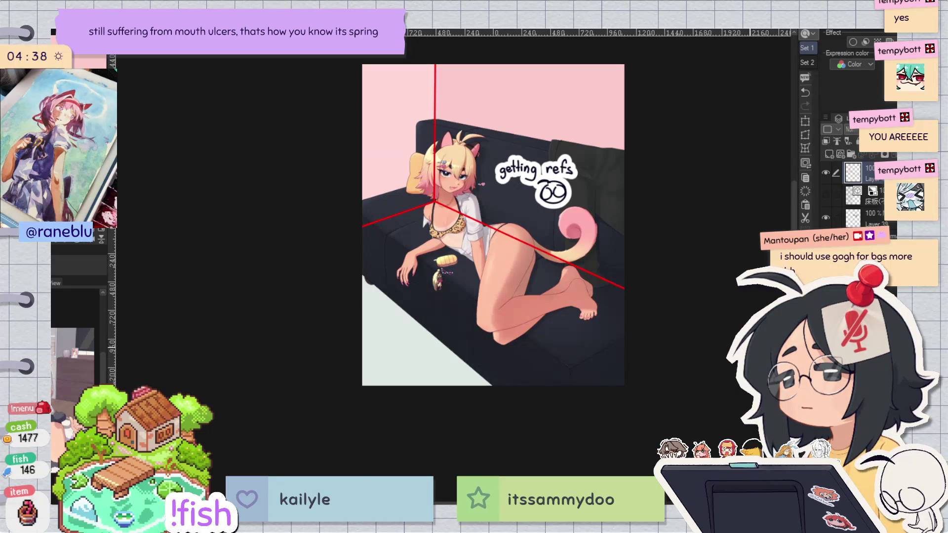
click(870, 195)
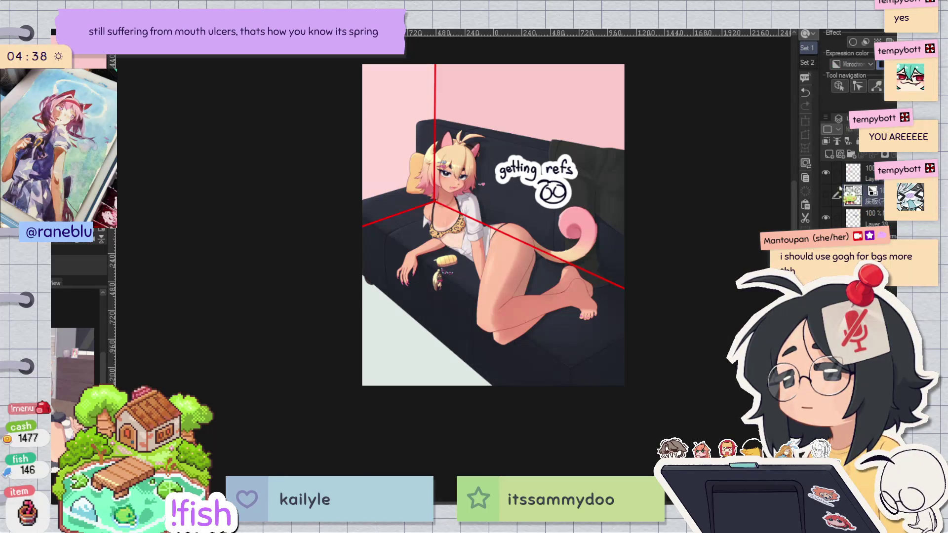
click(826, 196)
Step: Rotate the plank layer about 45 degrees and place its corners roughly along the floor
key(ctrl+t)
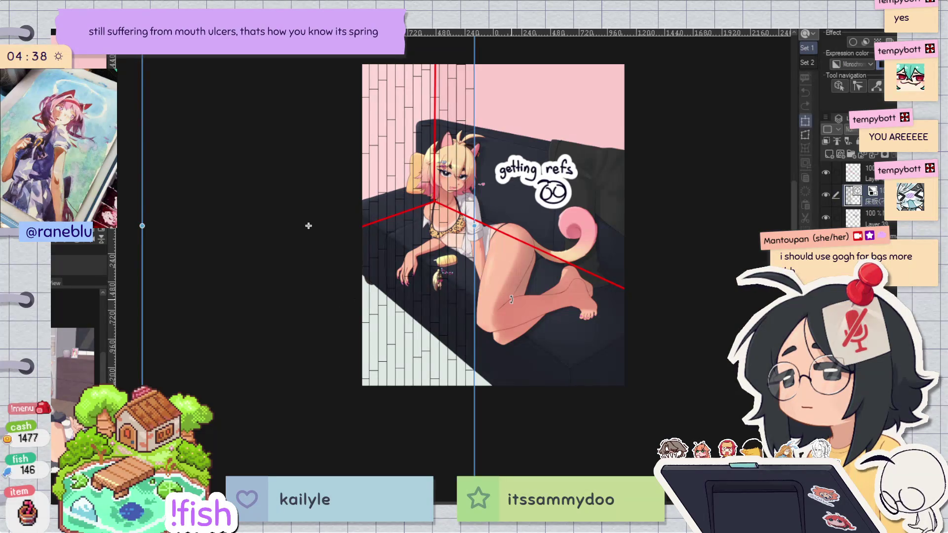
scroll(511, 299, down, 3)
drag(536, 243, 486, 153)
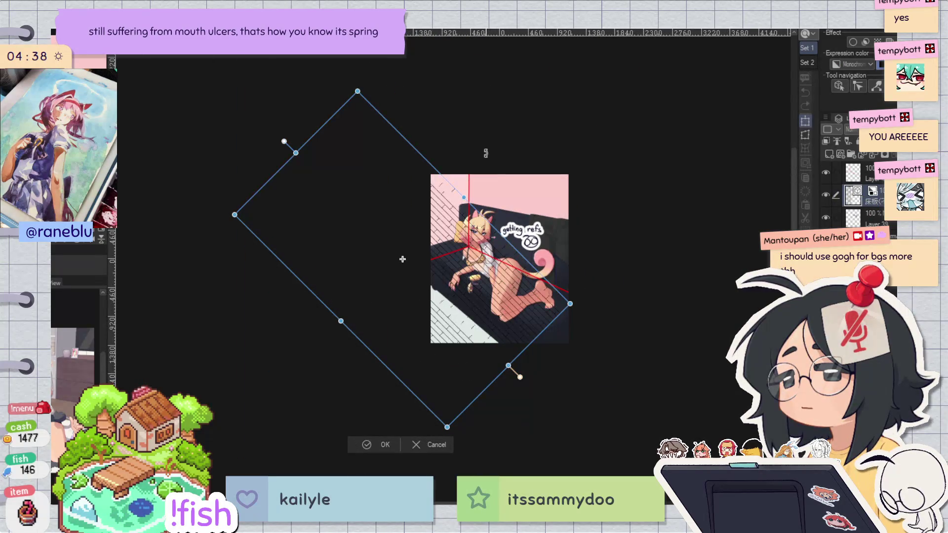
mouse_move(462, 247)
mouse_down()
mouse_move(587, 356)
mouse_move(570, 403)
mouse_move(570, 432)
mouse_move(583, 433)
mouse_up()
drag(680, 457, 722, 365)
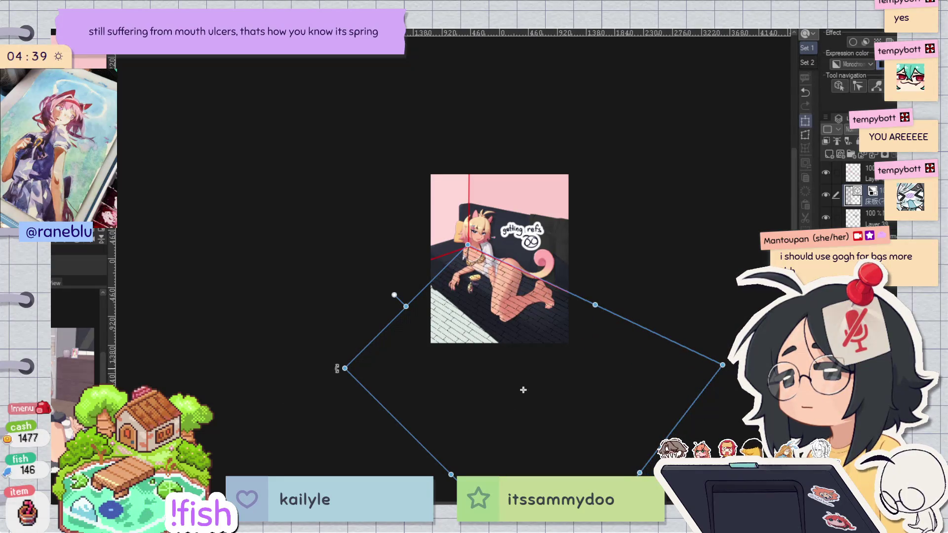
drag(346, 369, 299, 315)
Step: Fine-tune the plank pattern's corners to follow the red guides and apply the warp
scroll(467, 245, up, 3)
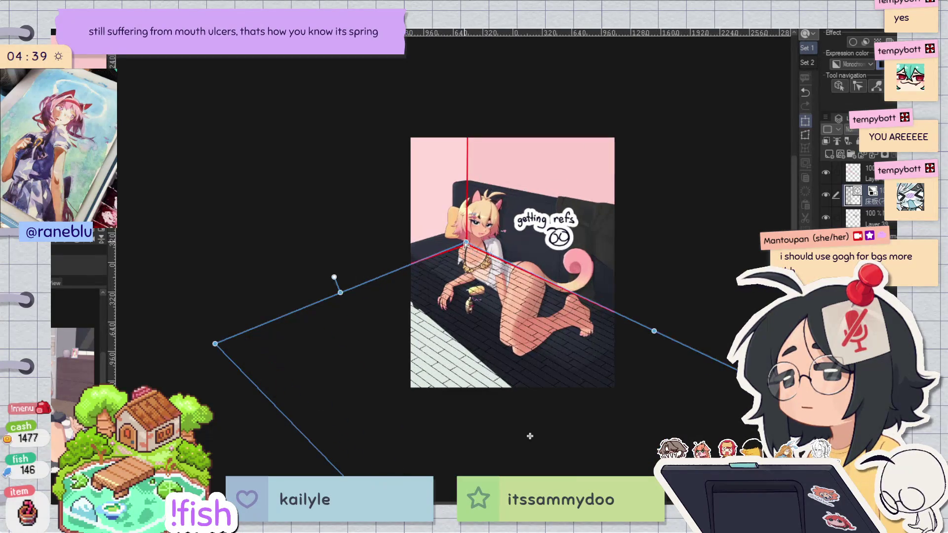
drag(467, 246, 468, 243)
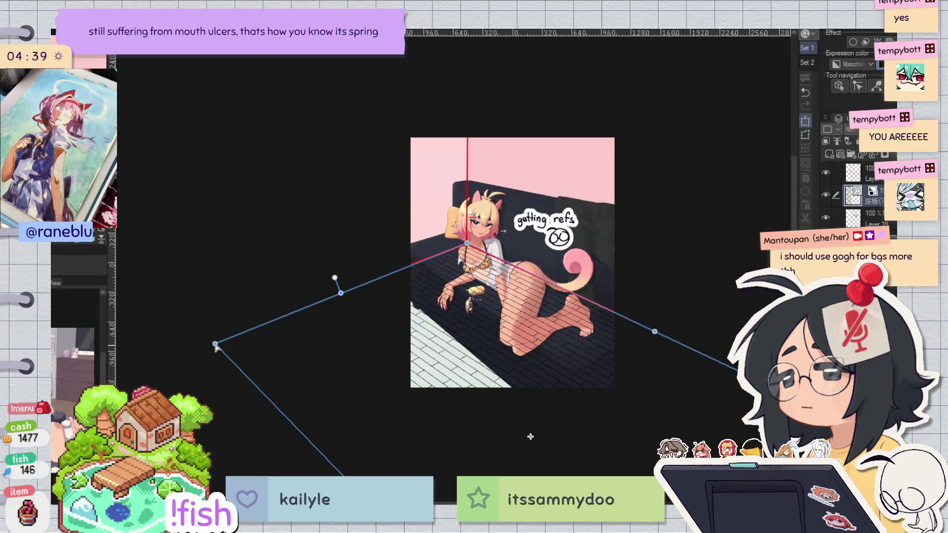
drag(215, 344, 212, 338)
scroll(453, 204, down, 6)
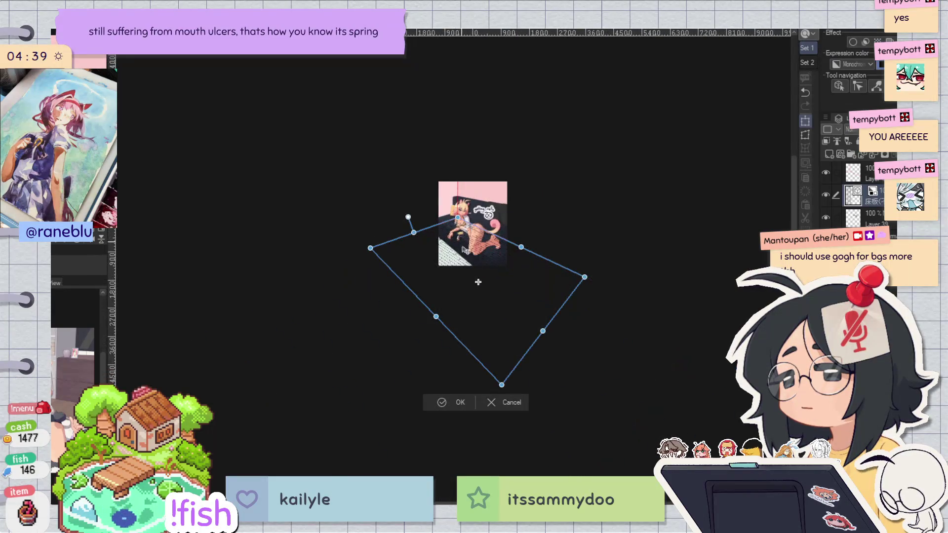
mouse_move(501, 386)
mouse_down()
mouse_move(474, 303)
mouse_move(472, 435)
mouse_move(481, 472)
mouse_move(477, 358)
mouse_up()
scroll(473, 266, up, 5)
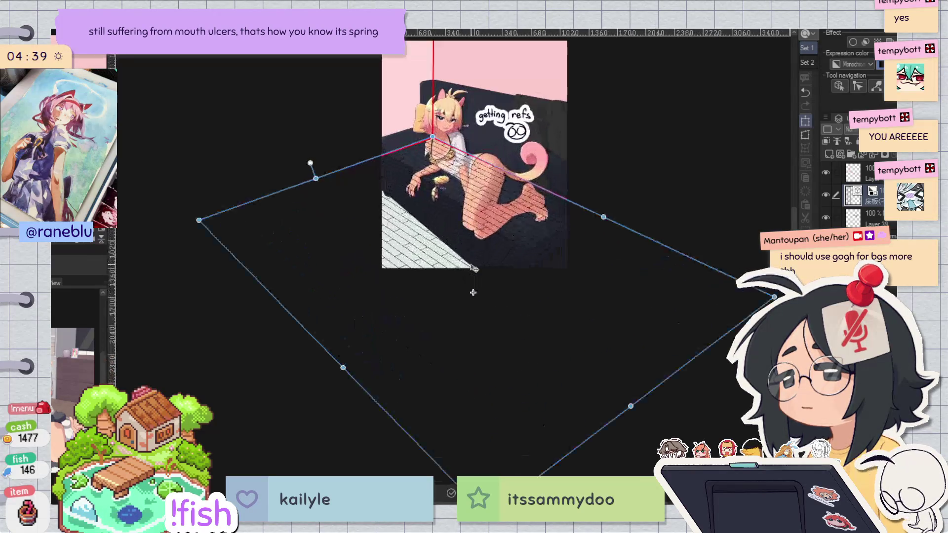
scroll(474, 268, down, 2)
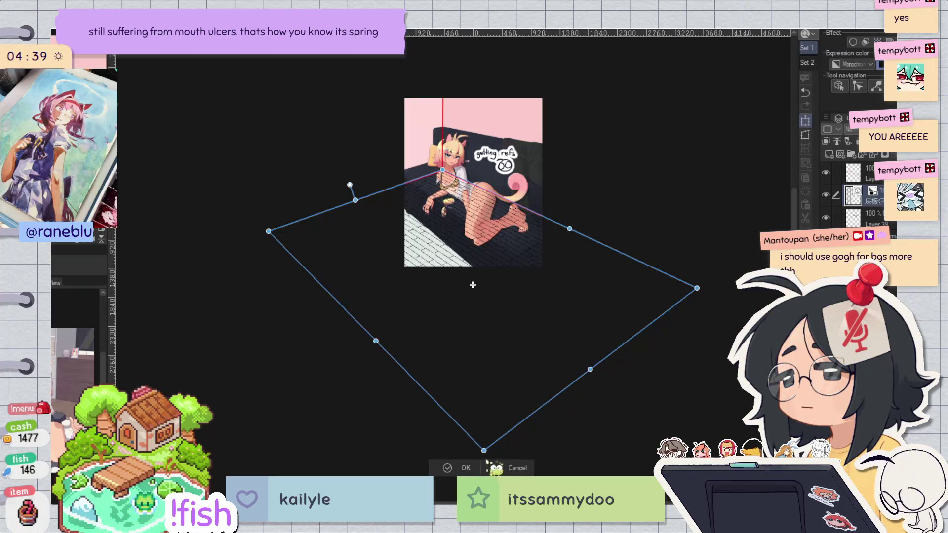
mouse_move(484, 451)
mouse_down()
mouse_move(452, 483)
mouse_move(382, 506)
mouse_move(277, 499)
mouse_move(244, 464)
mouse_up()
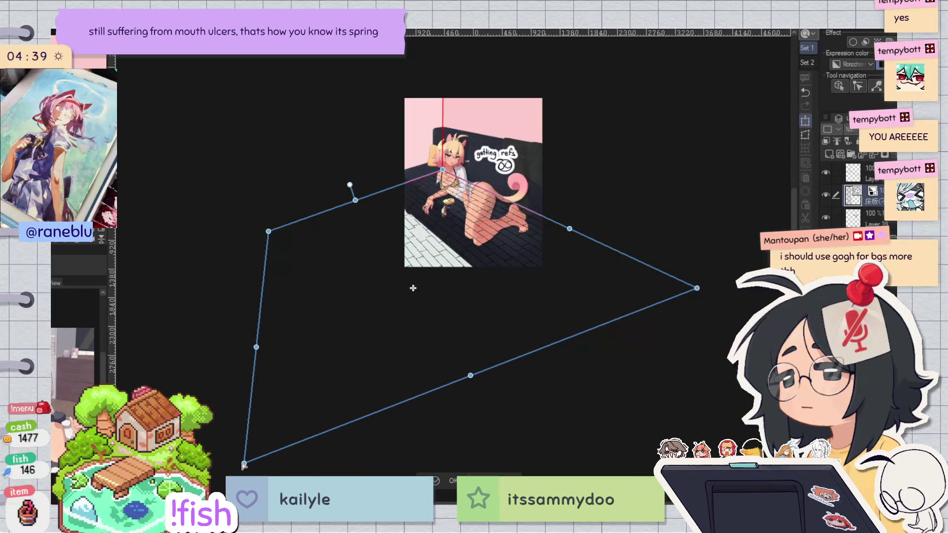
mouse_move(269, 231)
mouse_down()
mouse_move(265, 185)
mouse_move(274, 225)
mouse_up()
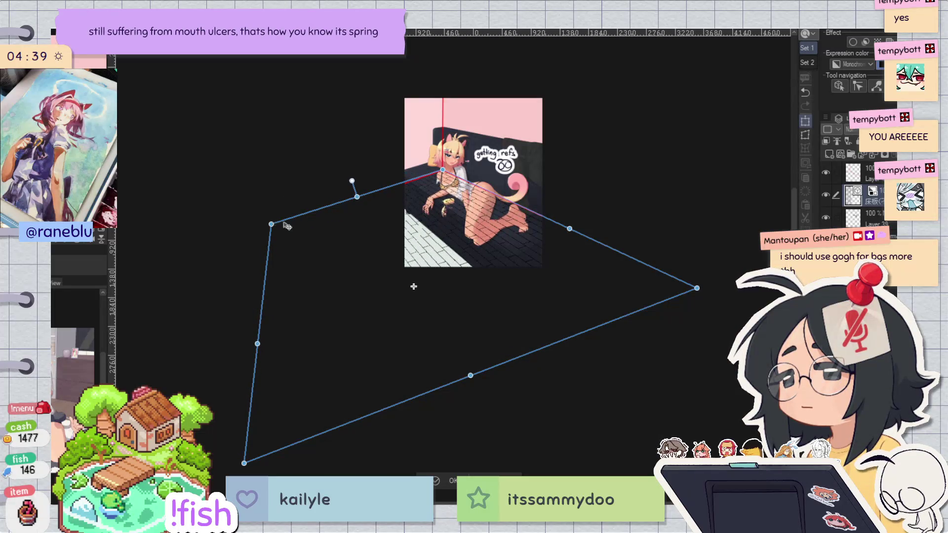
drag(697, 288, 698, 303)
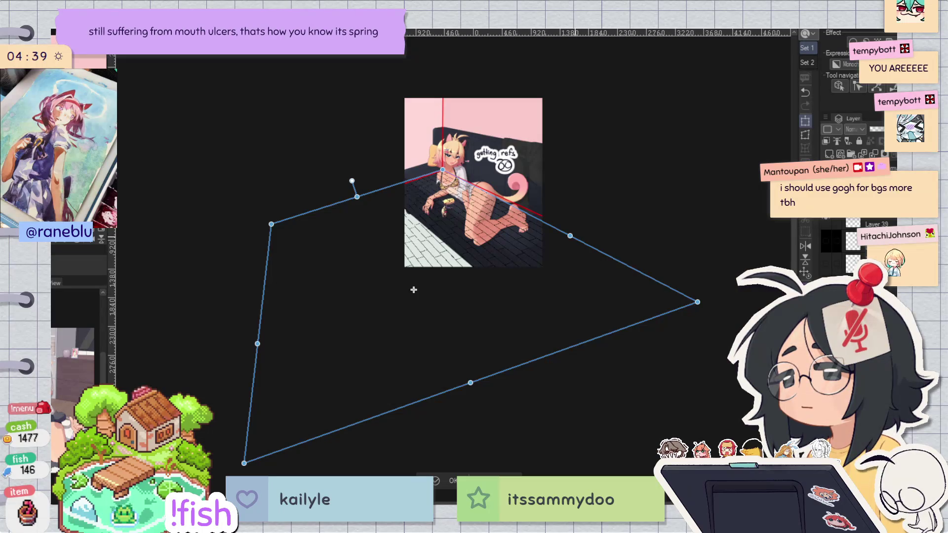
mouse_move(470, 384)
mouse_down()
mouse_move(474, 391)
mouse_move(436, 400)
mouse_move(527, 386)
mouse_up()
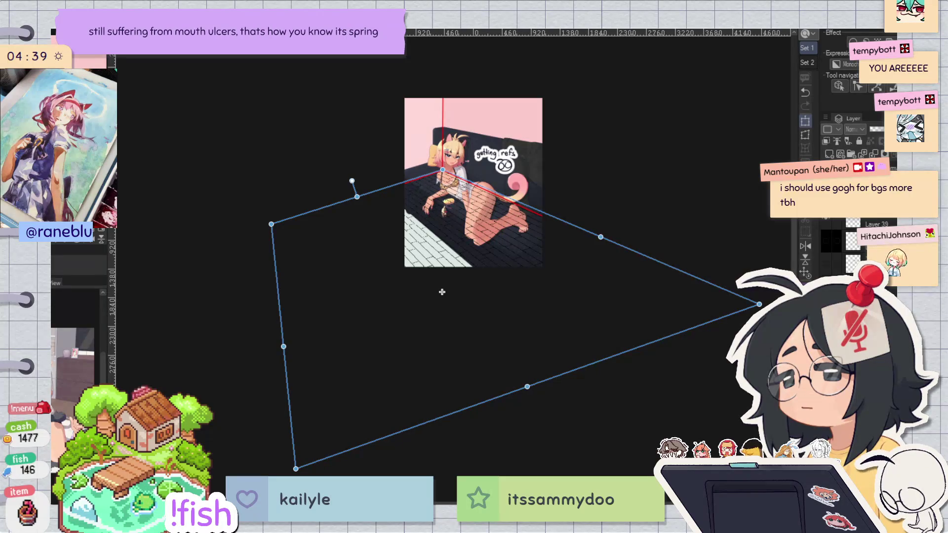
key(Return)
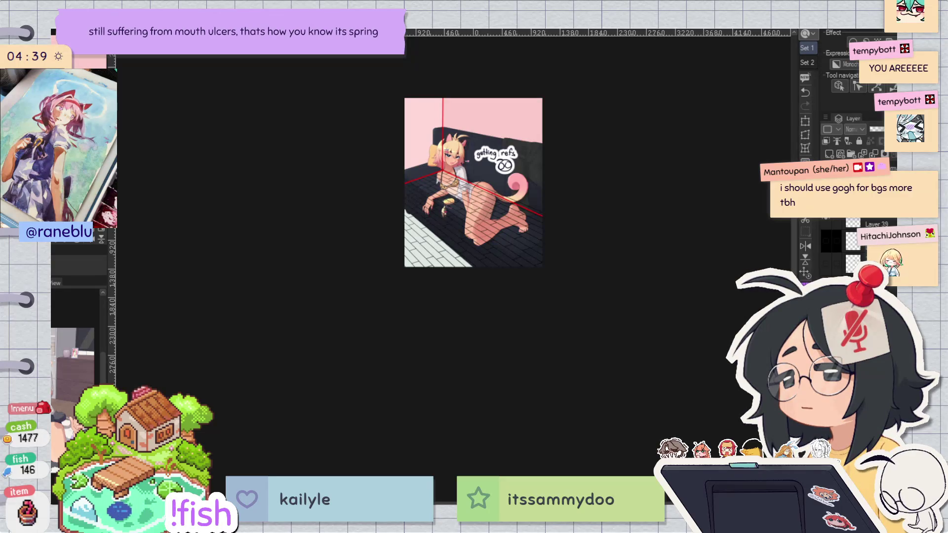
Step: Hide the plank overlay, switch to Layer 28, and check the composition in mirrored view
key(Delete)
scroll(408, 170, up, 1)
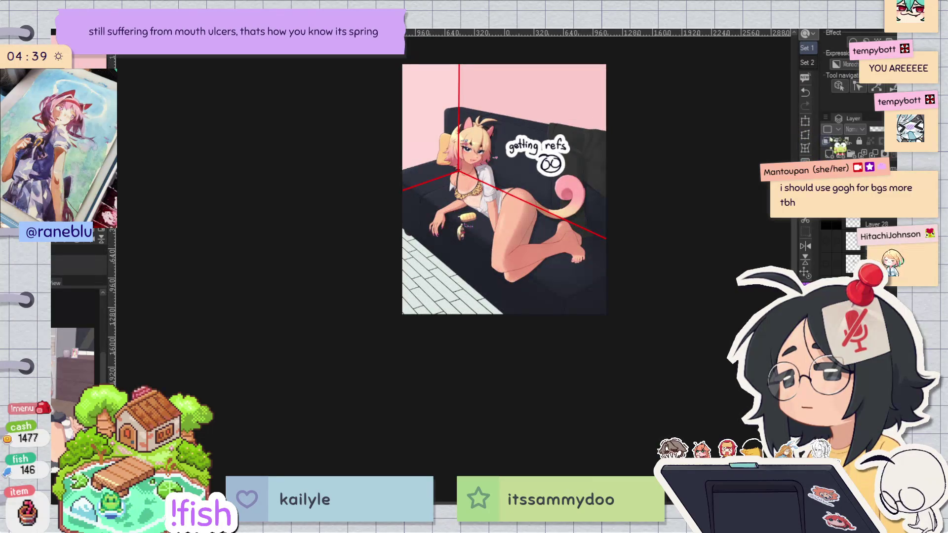
scroll(543, 180, up, 2)
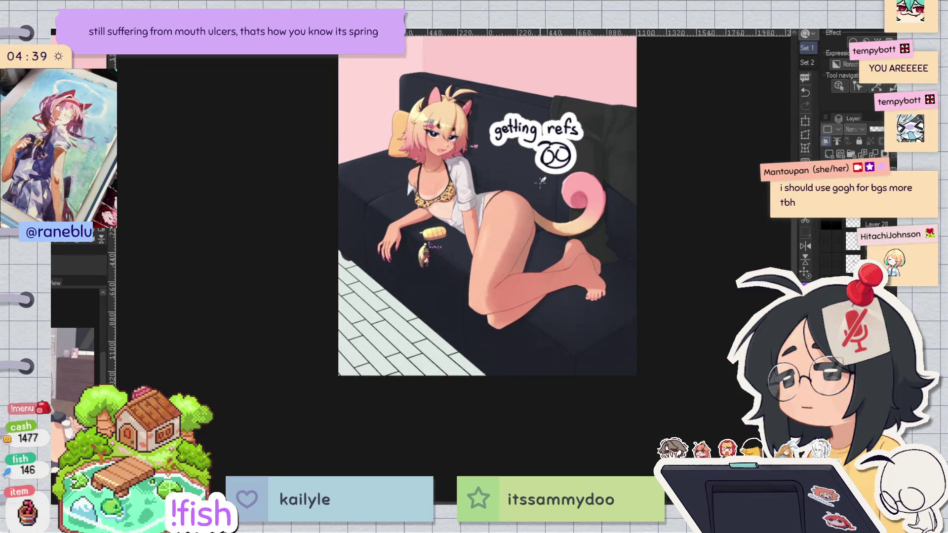
scroll(543, 181, down, 3)
key(h)
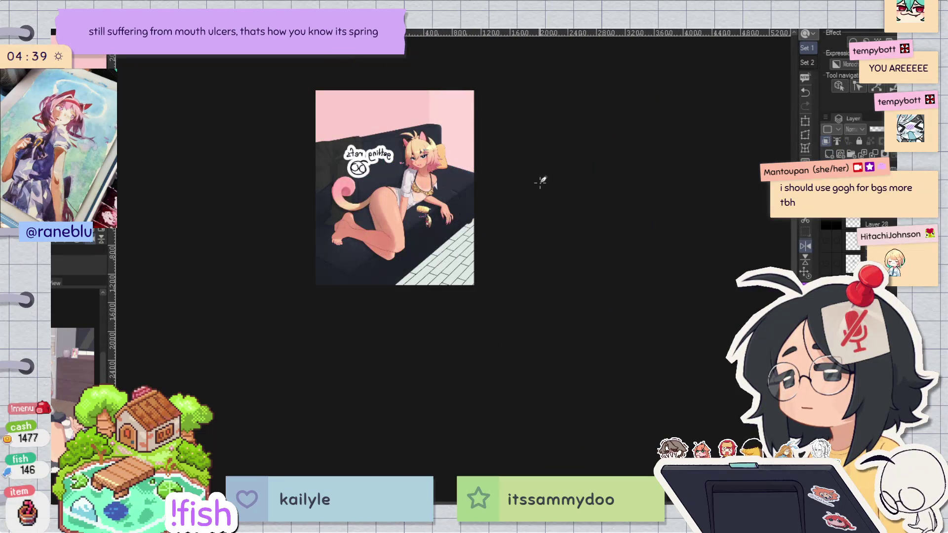
key(h)
key(ctrl+t)
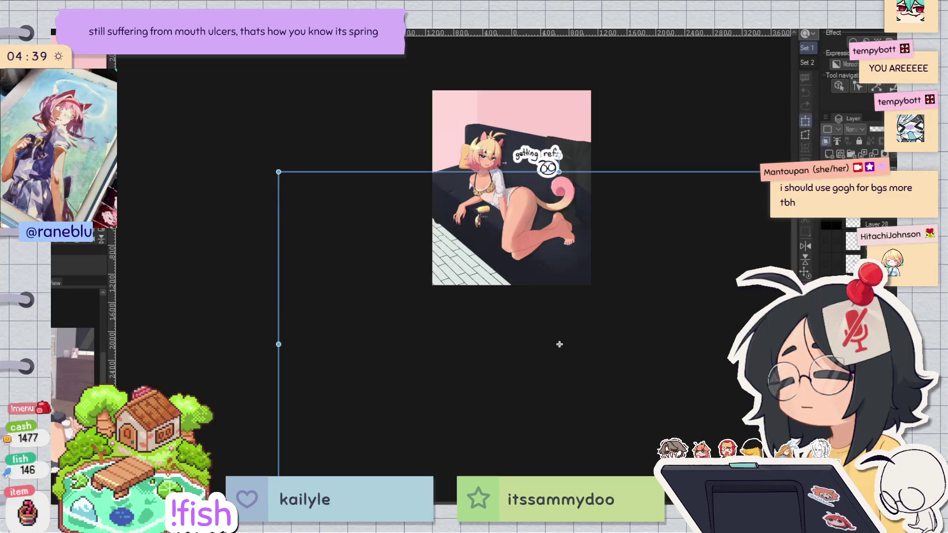
mouse_move(567, 174)
mouse_down()
mouse_move(546, 190)
mouse_move(625, 196)
mouse_move(502, 194)
mouse_move(576, 191)
mouse_up()
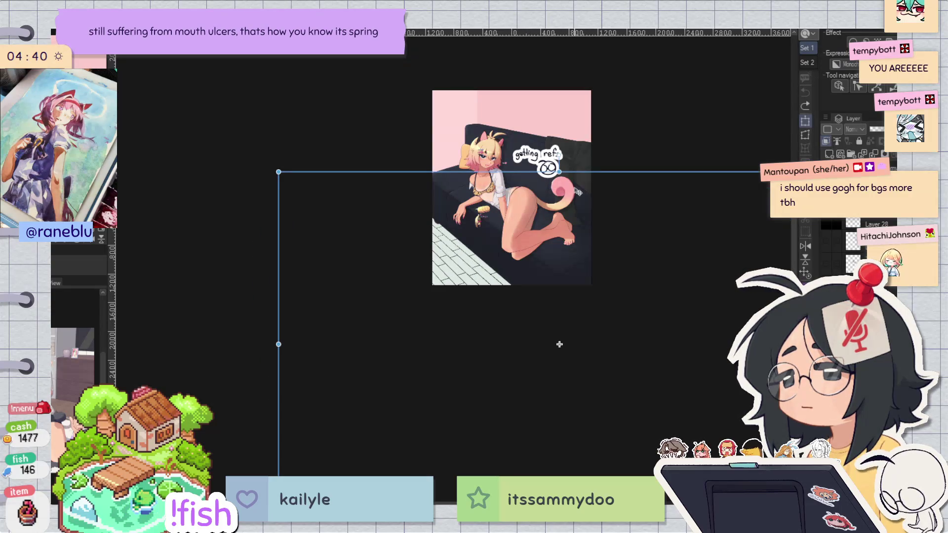
key(h)
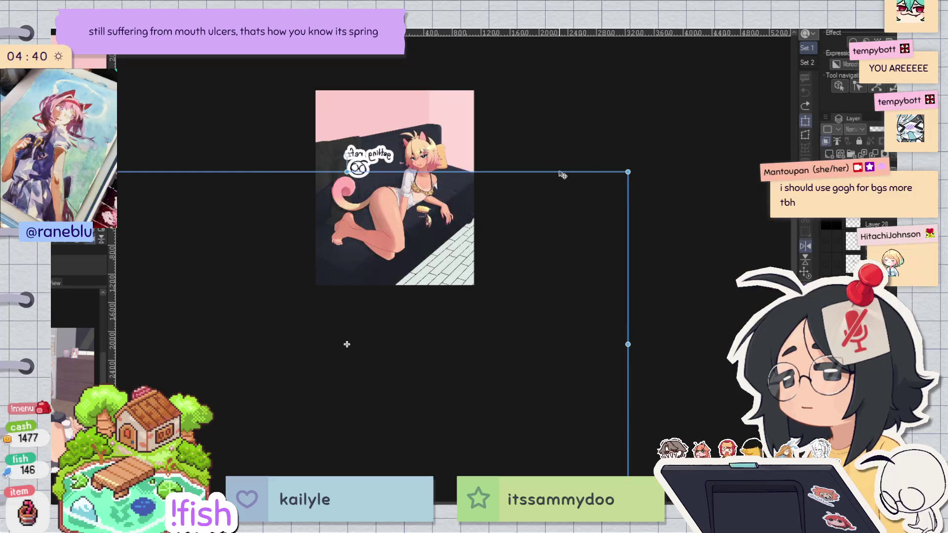
drag(628, 345, 661, 343)
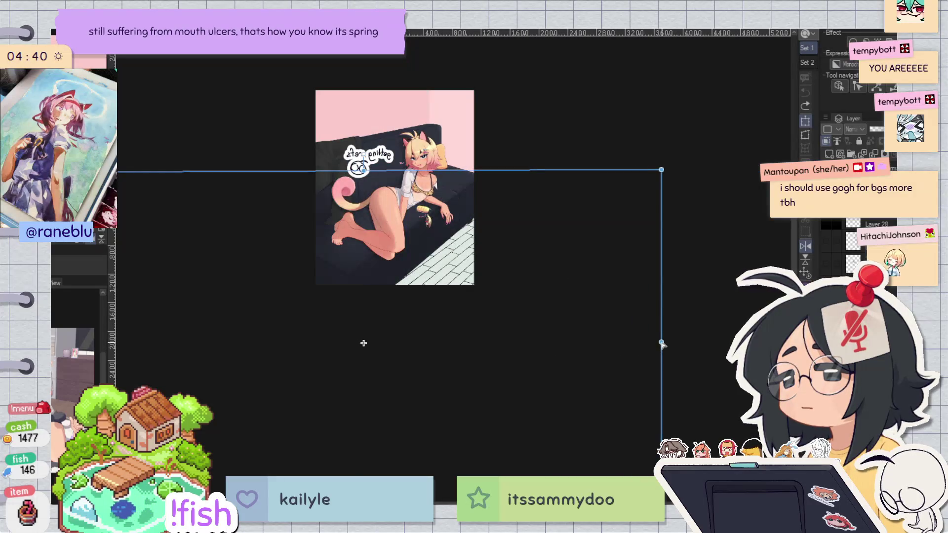
key(ctrl+z)
key(ctrl+minus)
key(ctrl+z)
Step: Lasso the lower floor half, try a perspective warp on it, then cancel
mouse_move(462, 237)
mouse_down()
mouse_move(373, 307)
mouse_move(502, 265)
mouse_up()
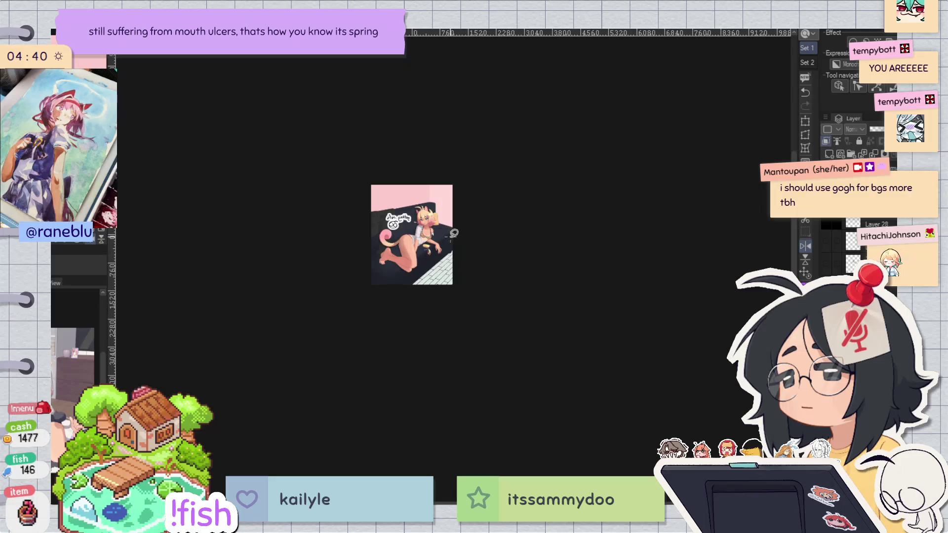
mouse_move(370, 242)
mouse_down()
mouse_move(595, 269)
mouse_move(431, 268)
mouse_up()
key(ctrl+plus)
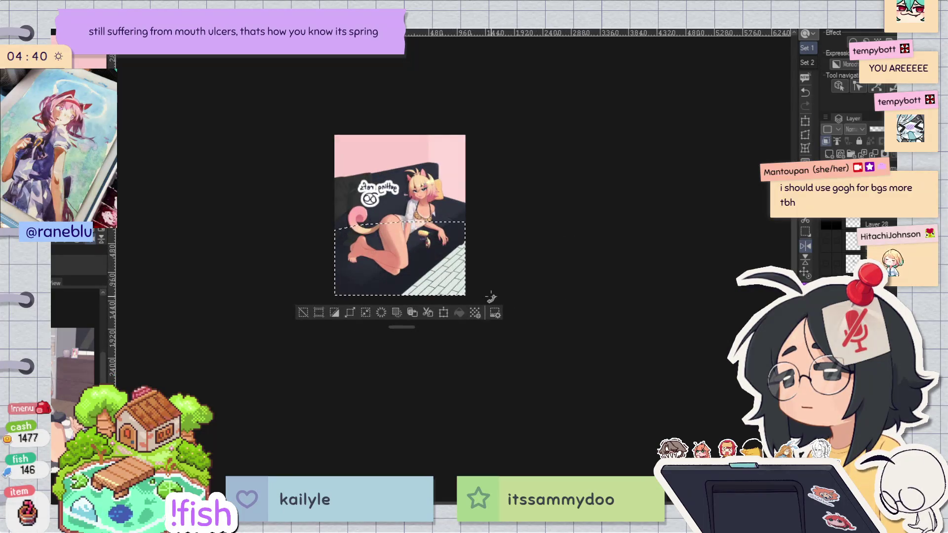
key(h)
key(ctrl+t)
drag(414, 315, 389, 331)
mouse_move(484, 316)
mouse_down()
mouse_move(538, 375)
mouse_move(578, 377)
mouse_up()
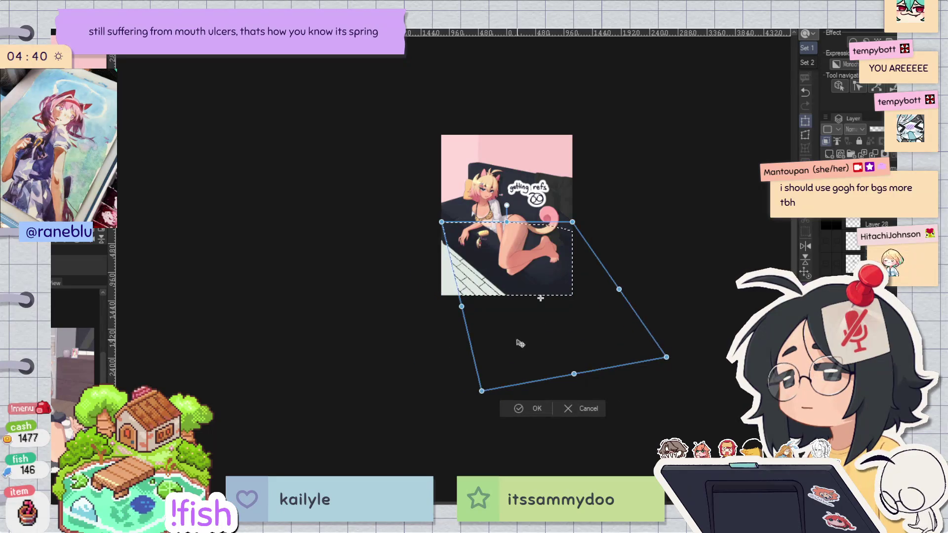
key(ctrl+z)
mouse_move(573, 296)
mouse_down()
mouse_move(637, 330)
mouse_move(686, 334)
mouse_move(699, 353)
mouse_up()
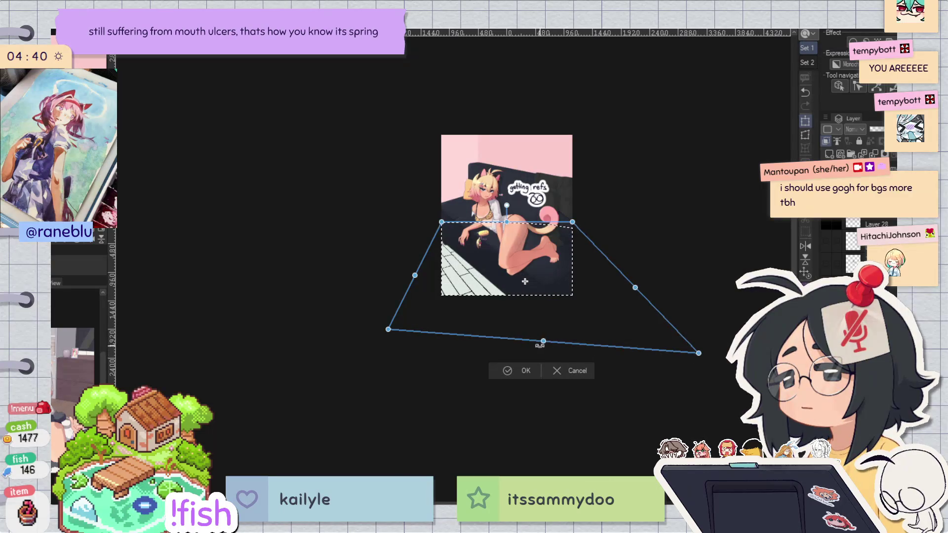
key(Escape)
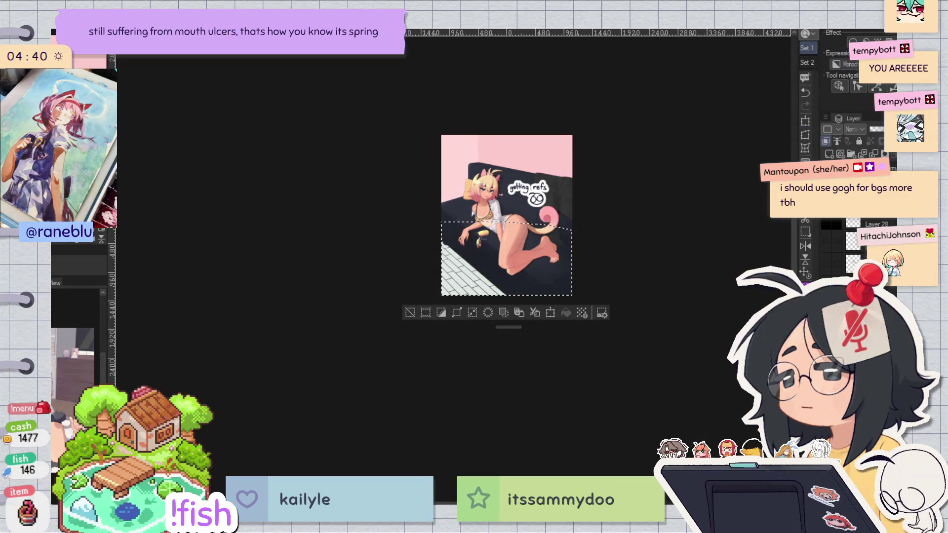
Step: Deselect the floor area, reselect the lower floor, then clear the selection
click(410, 313)
scroll(485, 245, up, 4)
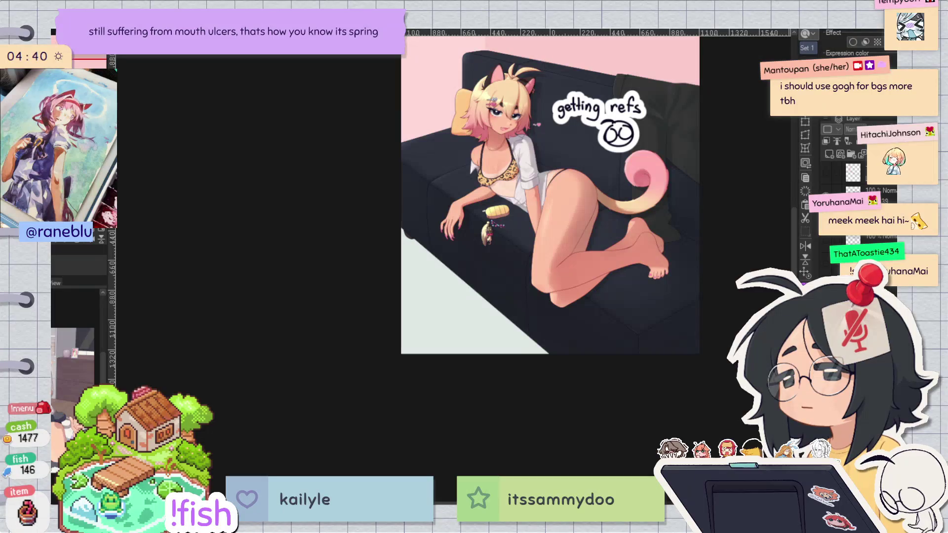
scroll(448, 164, down, 5)
drag(509, 324, 513, 405)
scroll(466, 371, up, 4)
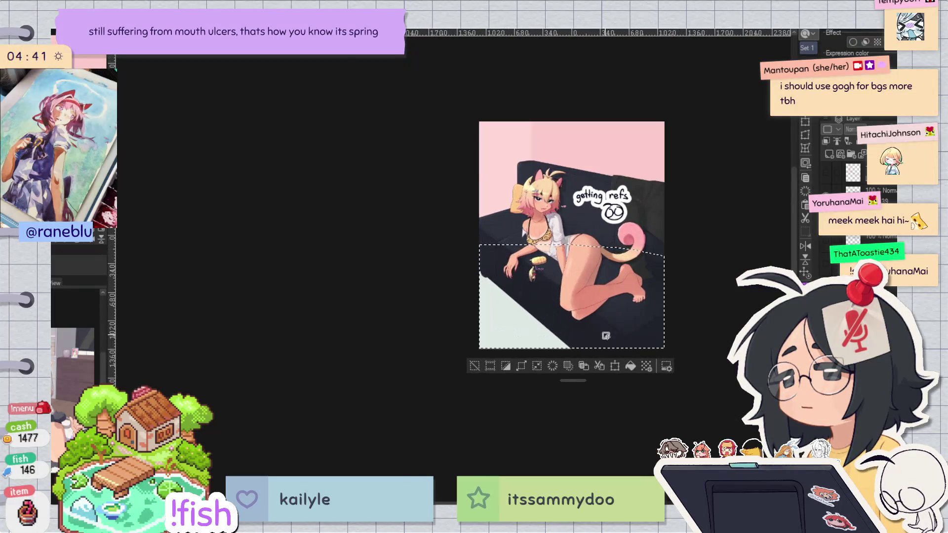
key(ctrl+d)
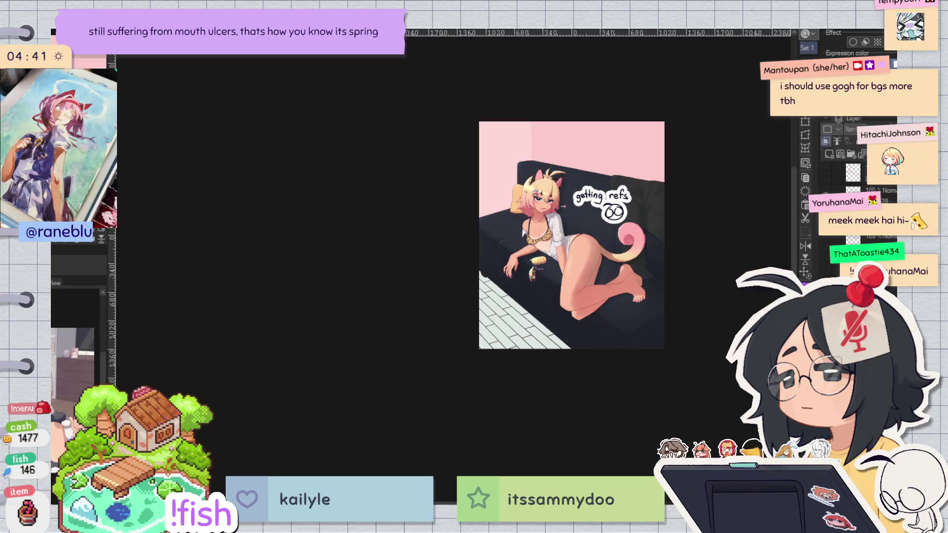
Step: Zoom out to view the whole catgirl-on-couch illustration, undoing a stray red stroke
scroll(619, 310, up, 2)
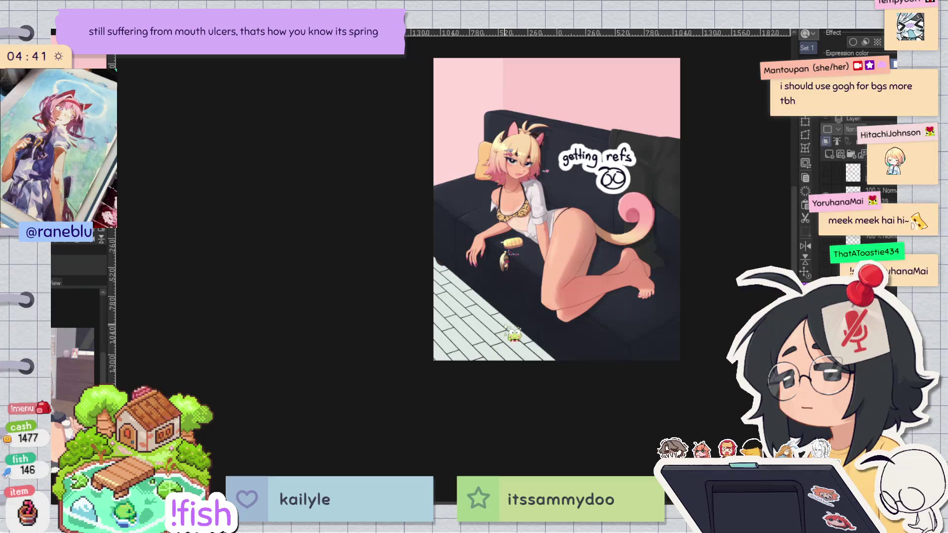
scroll(513, 338, up, 3)
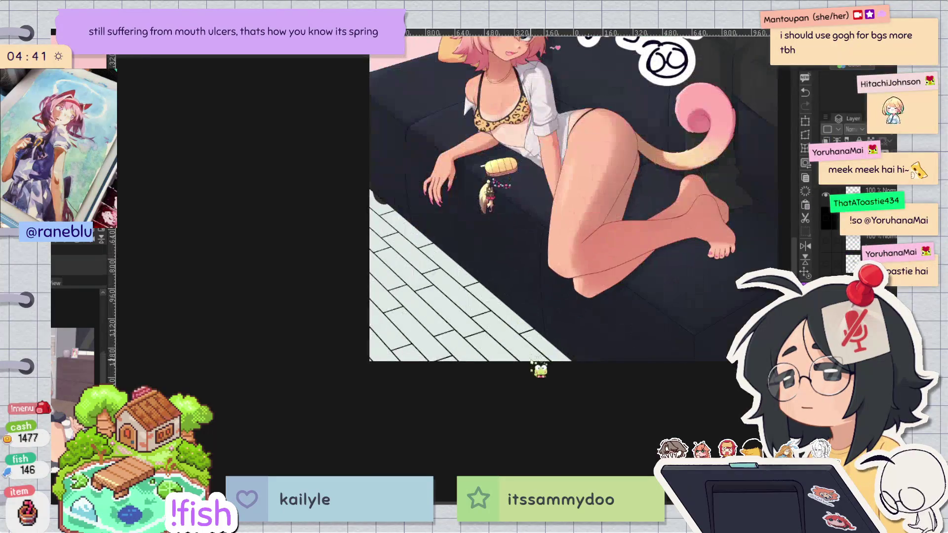
drag(517, 336, 546, 327)
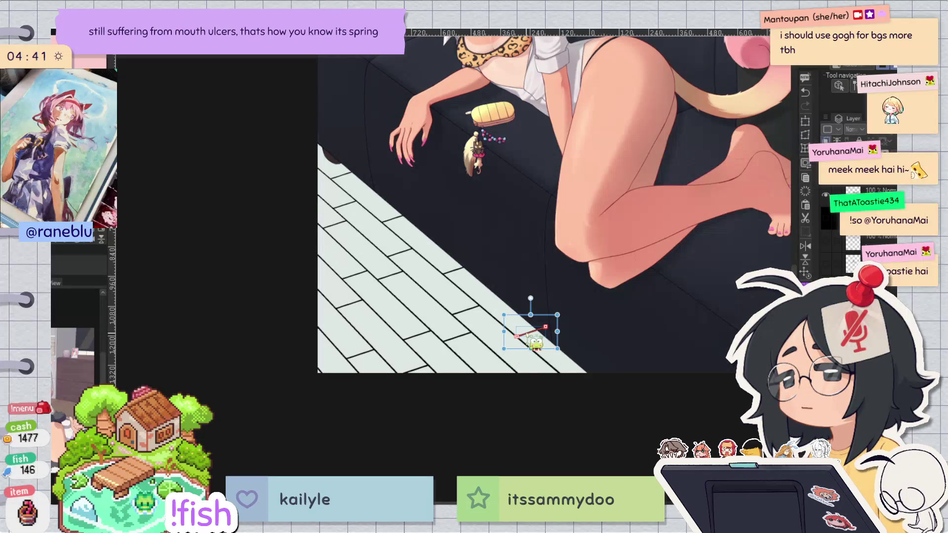
key(ctrl+z)
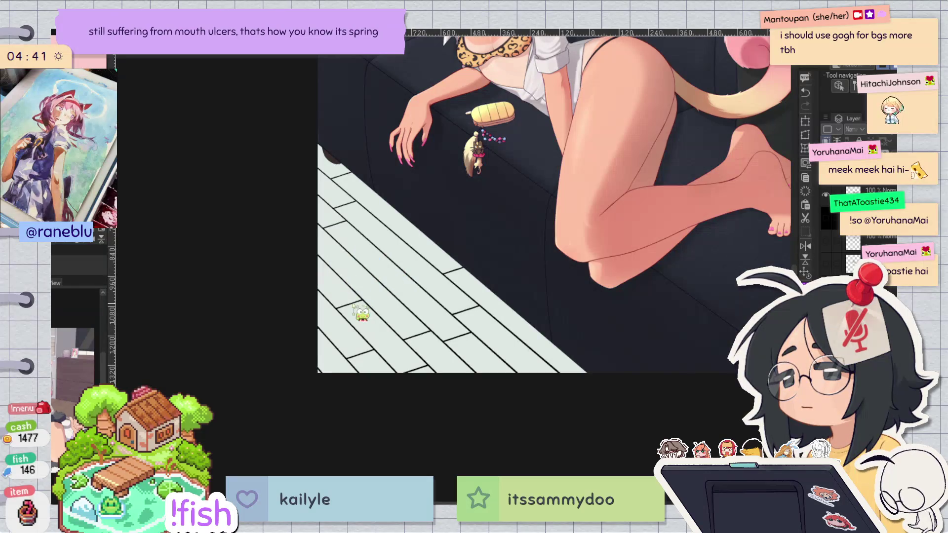
scroll(510, 193, down, 5)
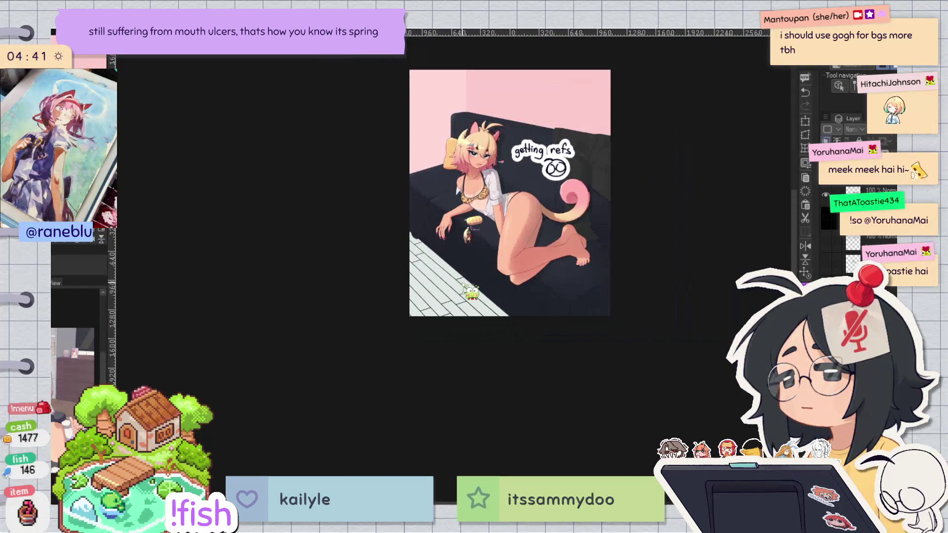
scroll(460, 281, up, 2)
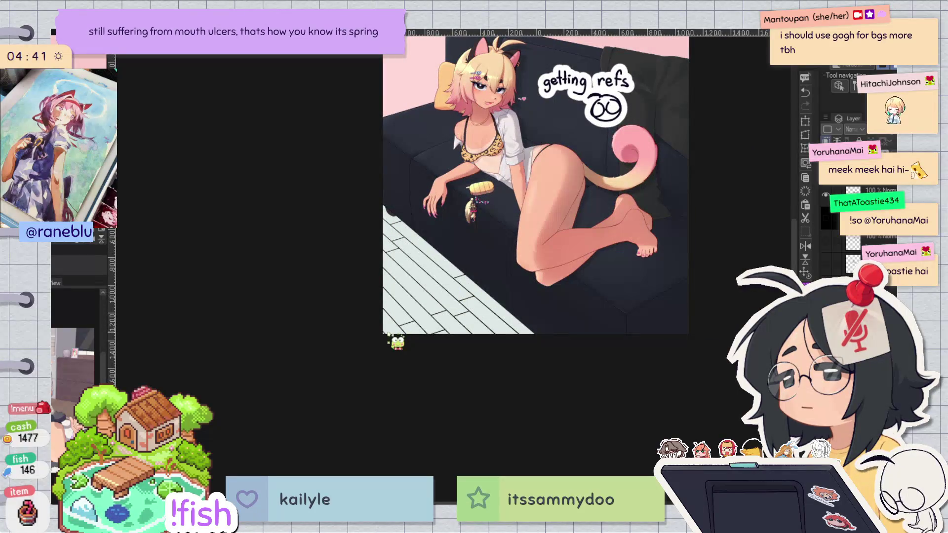
scroll(392, 348, down, 2)
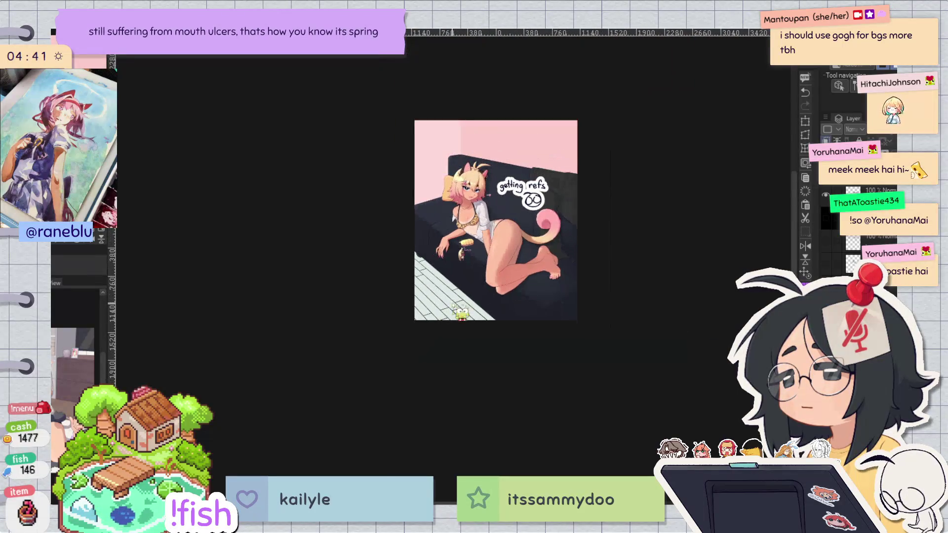
key(ctrl+t)
scroll(394, 366, down, 3)
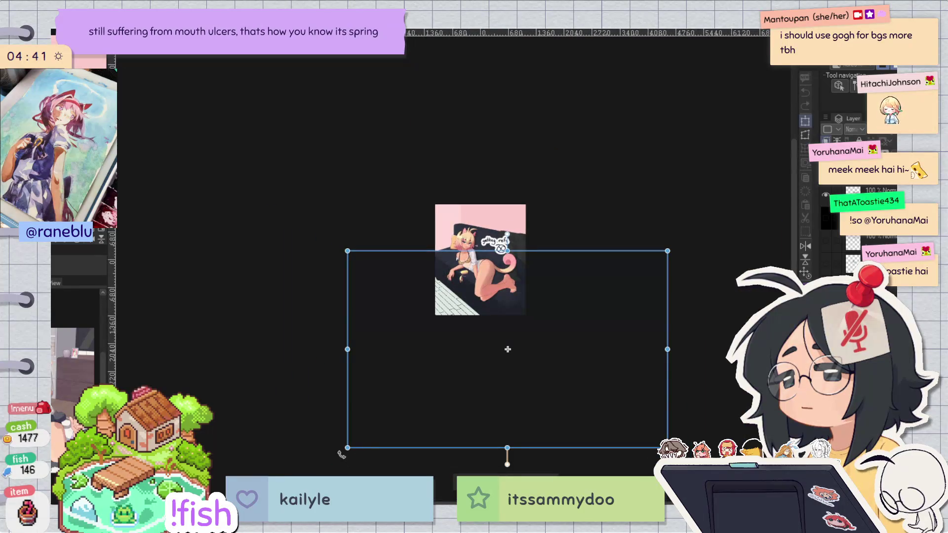
Step: Skew the artwork's lower-left corner into a trapezoid, then undo the distortion
drag(347, 449, 297, 466)
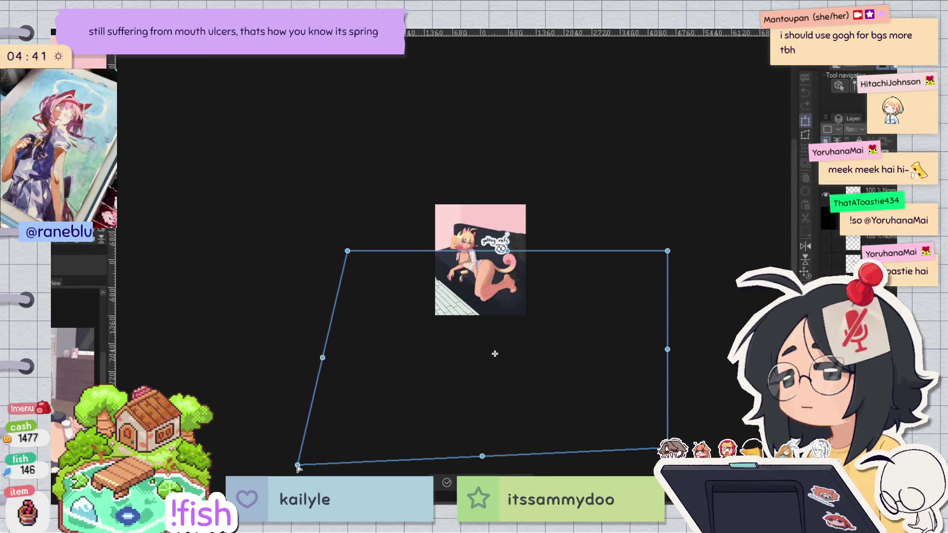
scroll(548, 293, up, 2)
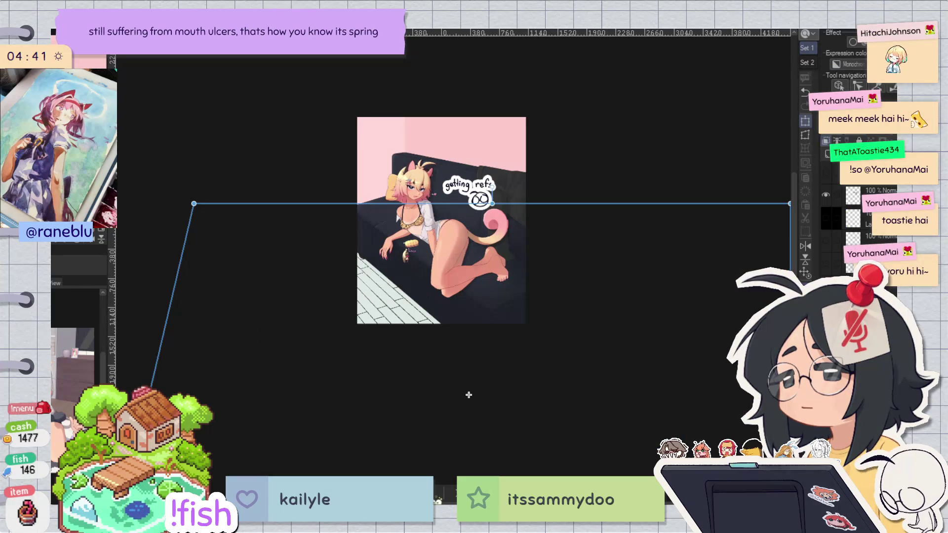
key(Return)
scroll(422, 288, up, 3)
key(ctrl+z)
scroll(455, 215, up, 2)
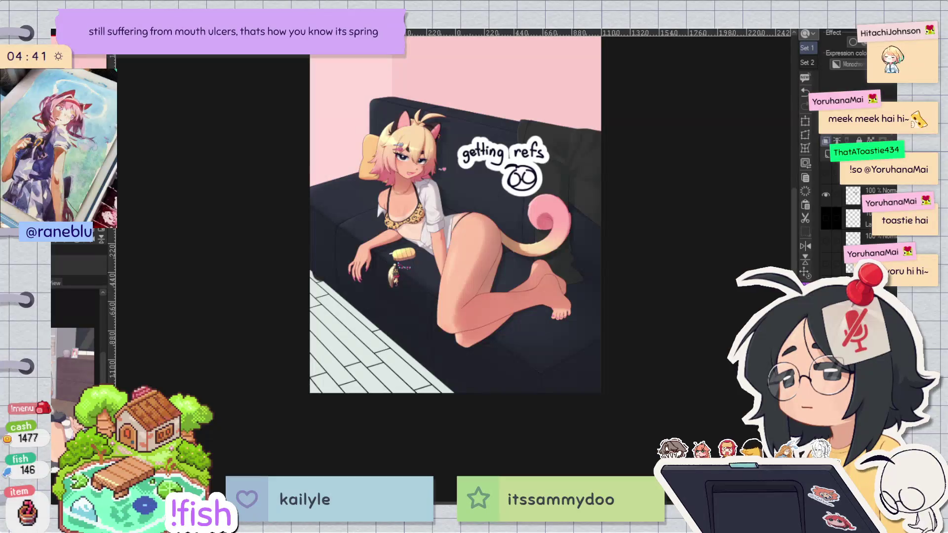
Step: Flip the canvas view horizontally to check the composition
scroll(455, 215, down, 3)
scroll(445, 275, up, 3)
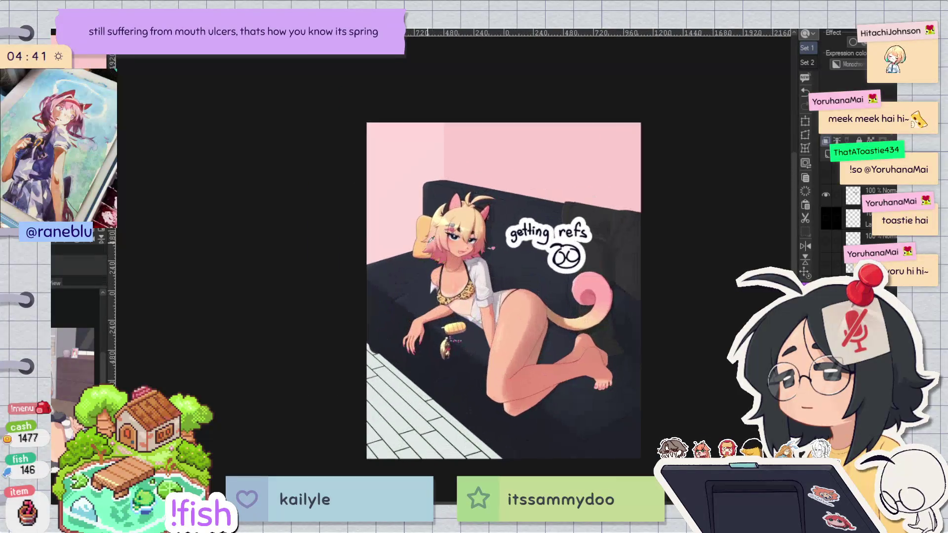
key(h)
scroll(503, 306, down, 2)
scroll(455, 382, up, 3)
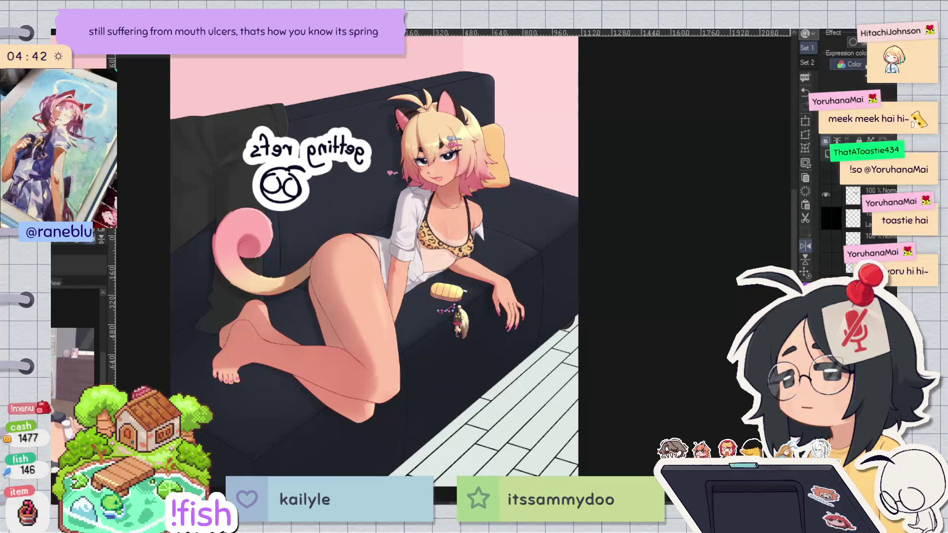
Step: Compare the wood floor in mirrored and normal views, toggling the canvas flip repeatedly
key(h)
scroll(483, 255, up, 2)
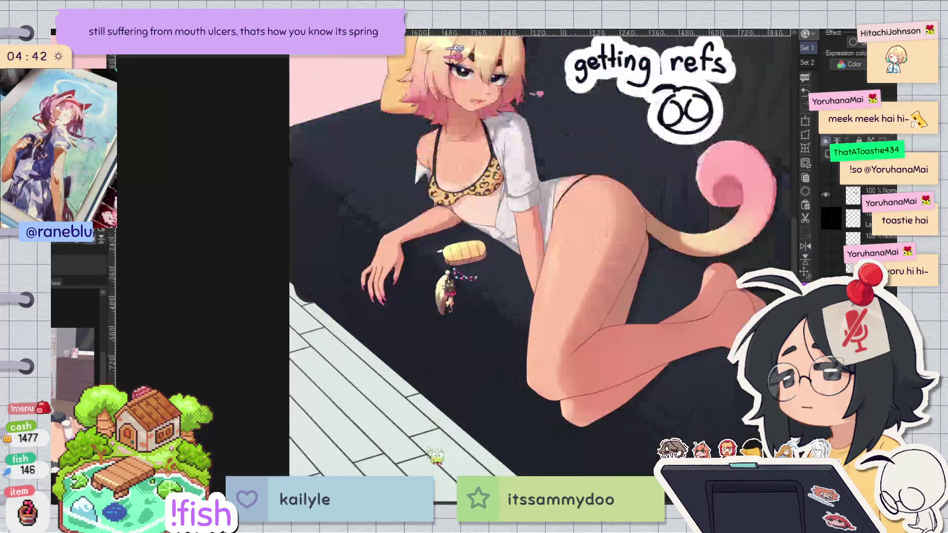
scroll(437, 452, up, 4)
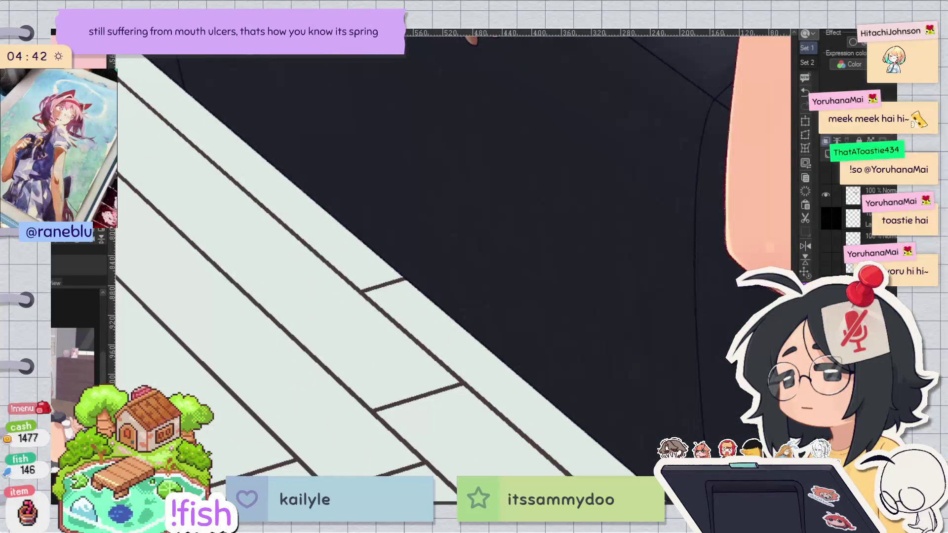
scroll(678, 212, down, 5)
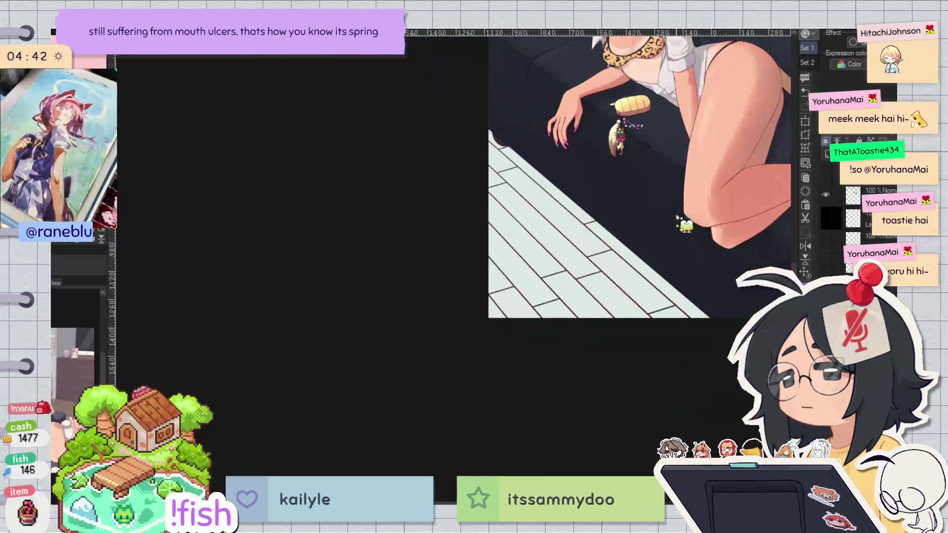
scroll(679, 214, up, 2)
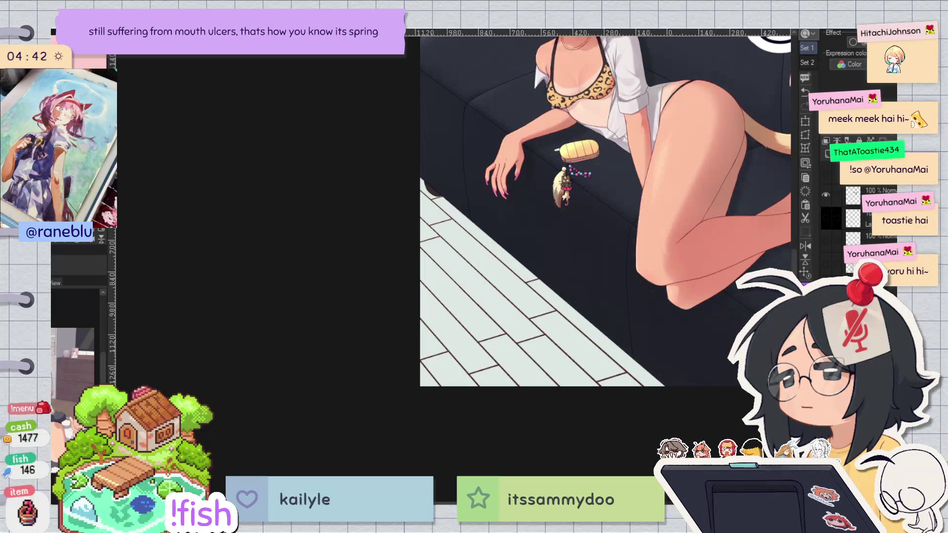
scroll(605, 208, down, 1)
key(h)
scroll(605, 207, down, 2)
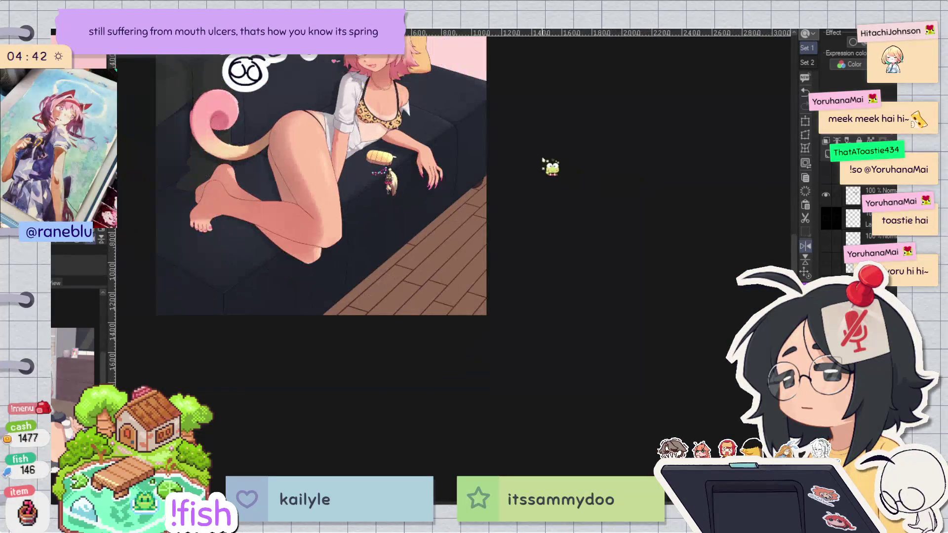
scroll(375, 199, up, 1)
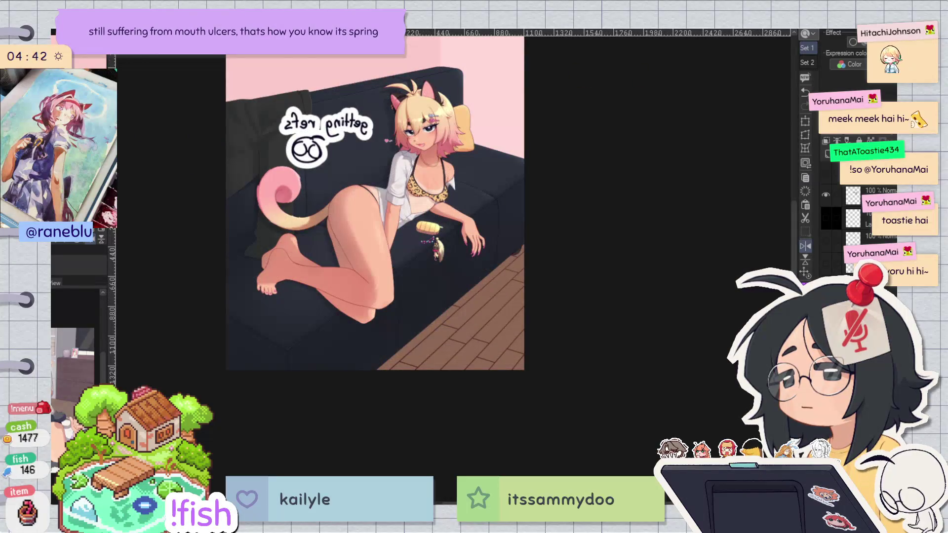
key(h)
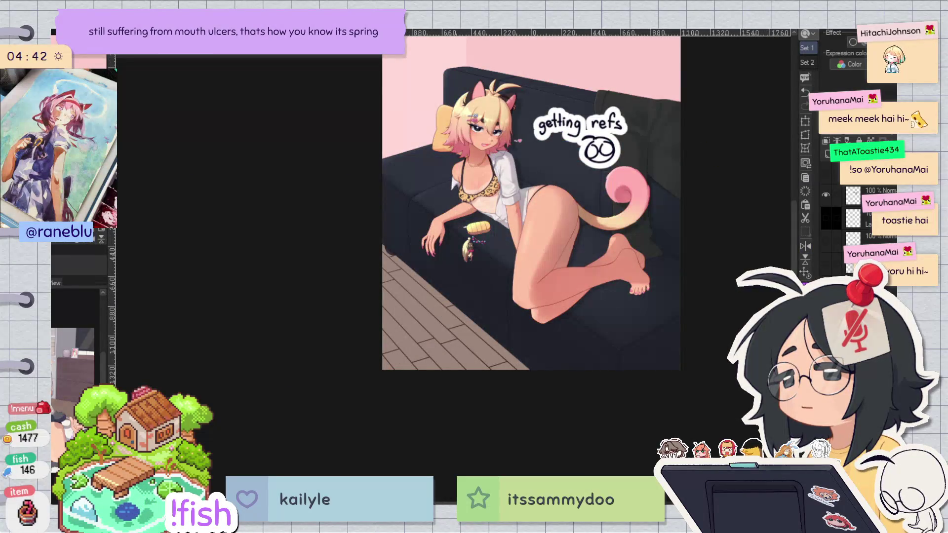
key(h)
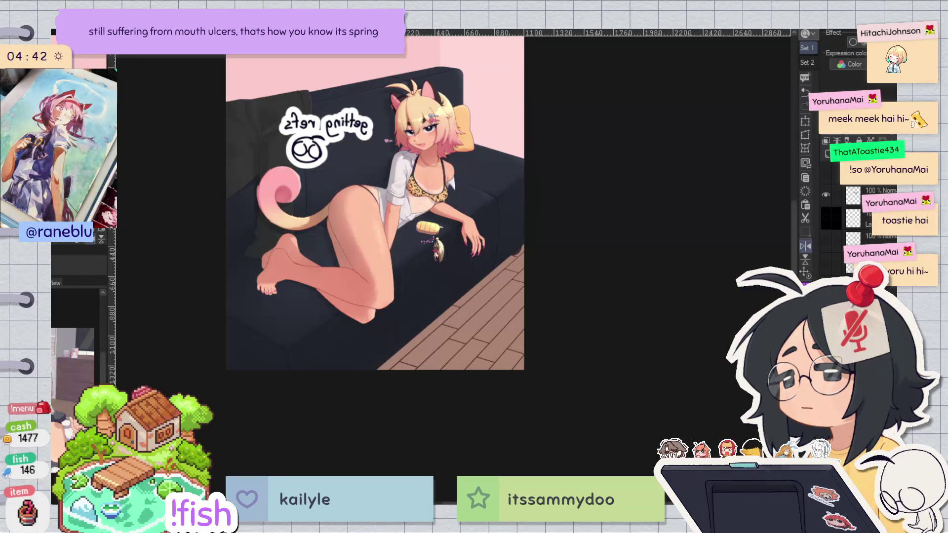
key(h)
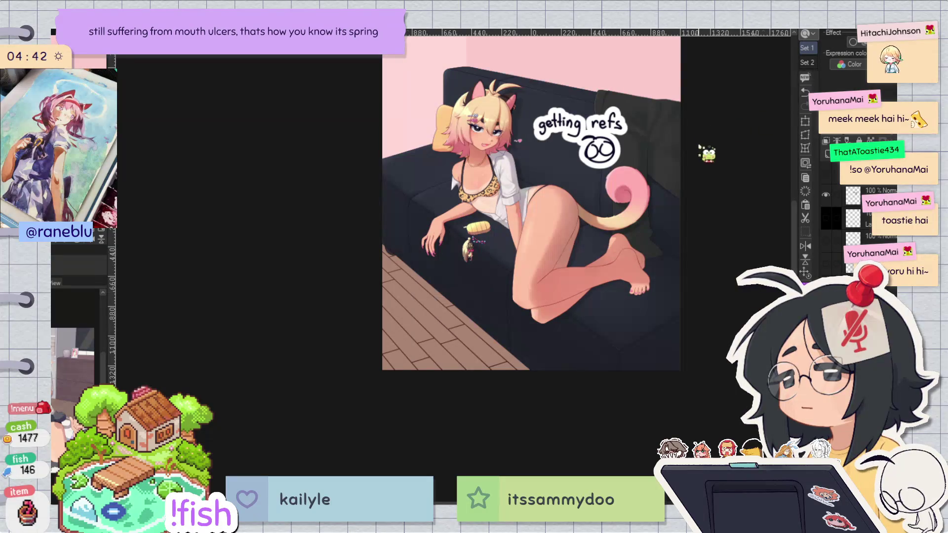
scroll(703, 191, up, 2)
drag(511, 213, 492, 328)
scroll(324, 117, down, 2)
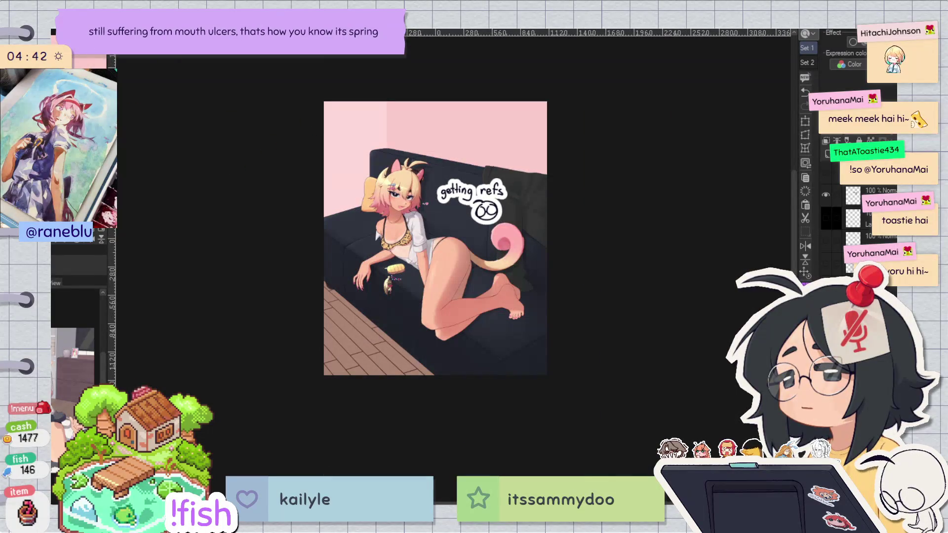
key(ctrl+t)
drag(436, 101, 436, 141)
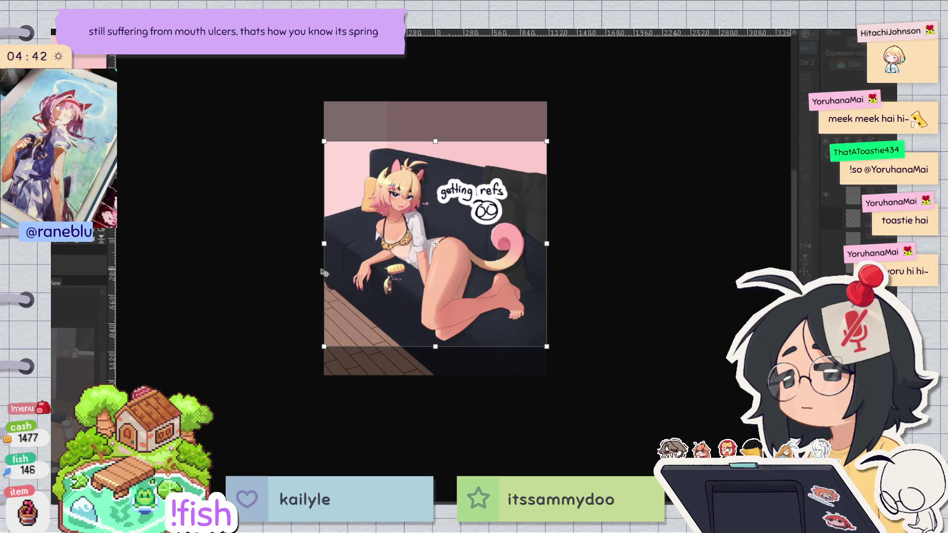
drag(324, 244, 341, 245)
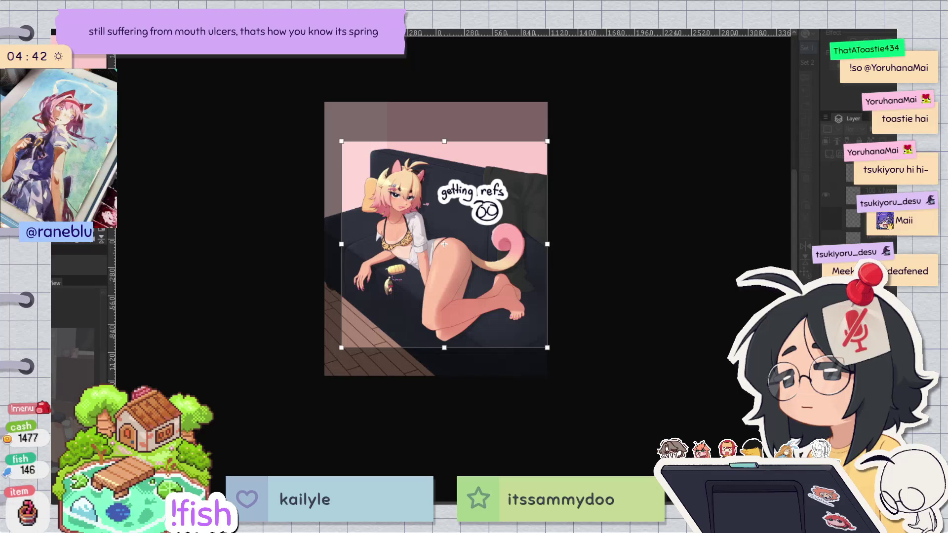
key(Return)
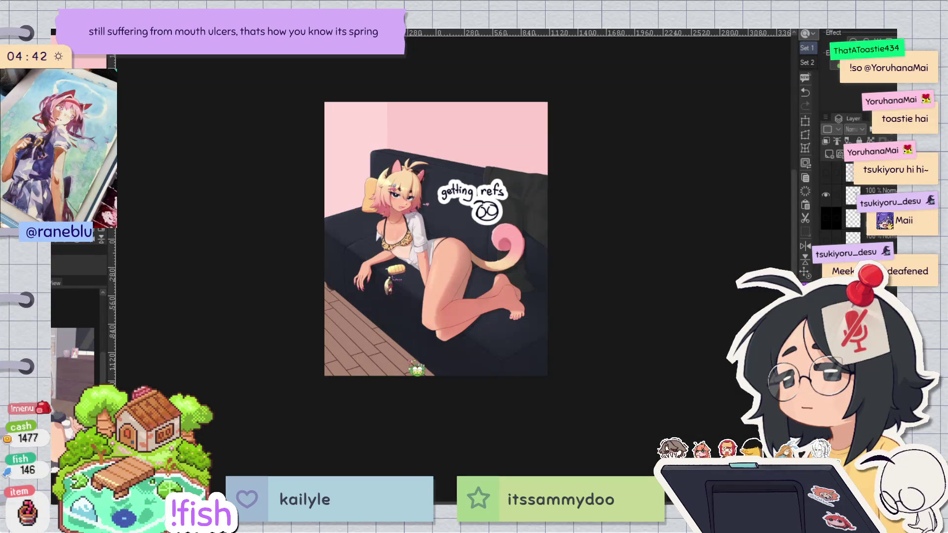
scroll(414, 368, up, 2)
Step: Zoom in on the floor corner and select triangular floor patches, then clear the selection
scroll(474, 237, up, 2)
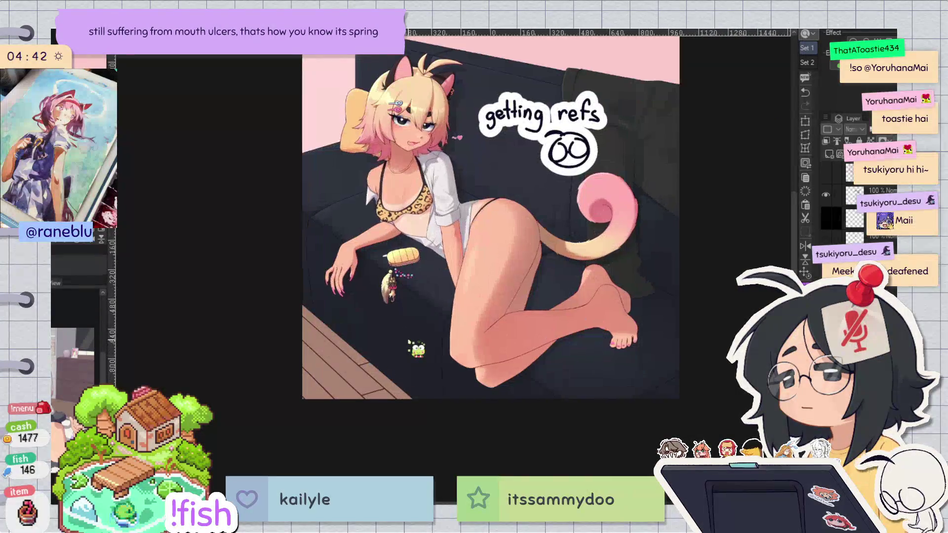
scroll(475, 237, down, 2)
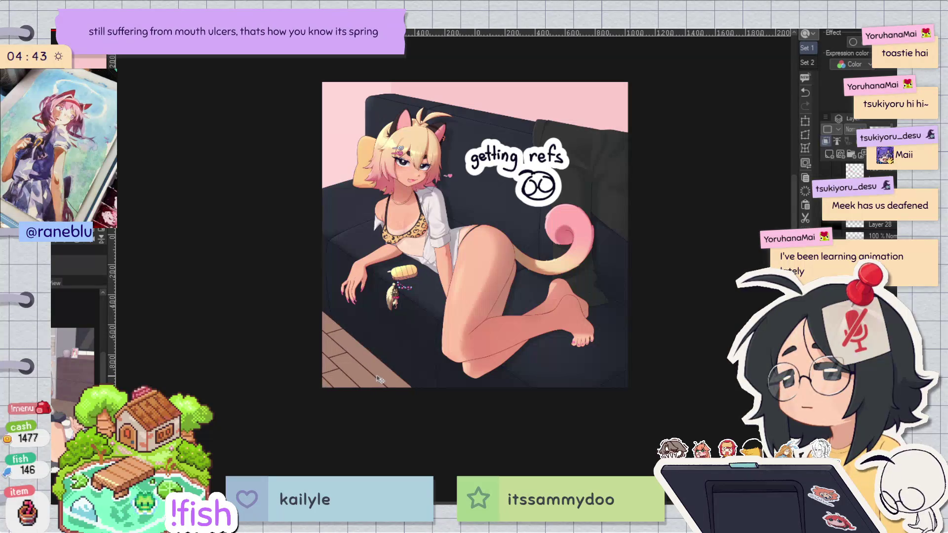
scroll(380, 379, down, 3)
scroll(379, 379, up, 4)
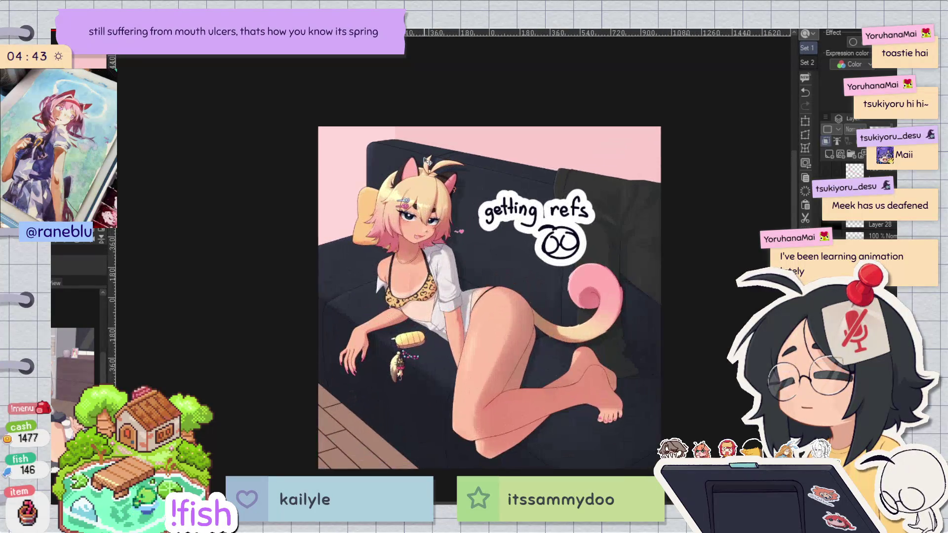
key(h)
key(h)
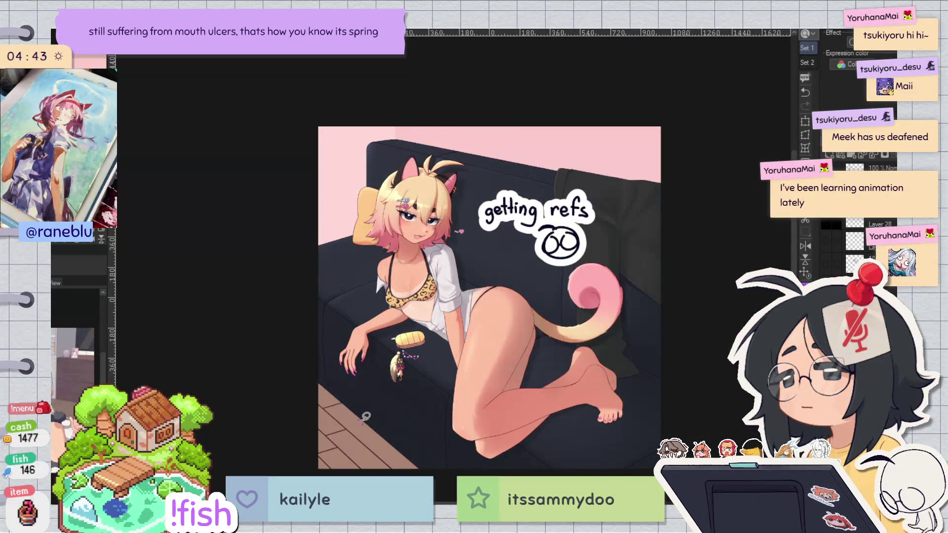
mouse_move(375, 431)
mouse_down()
mouse_move(345, 481)
mouse_move(264, 422)
mouse_up()
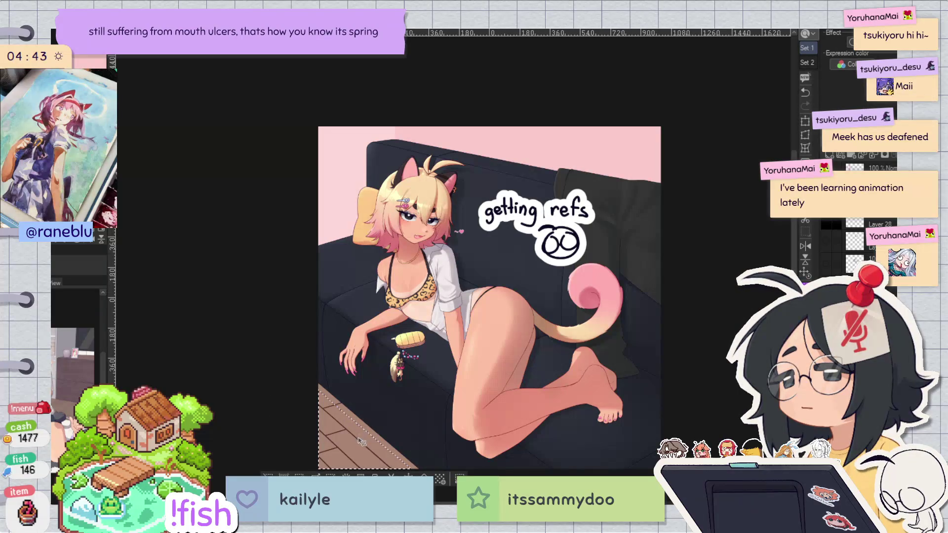
key(h)
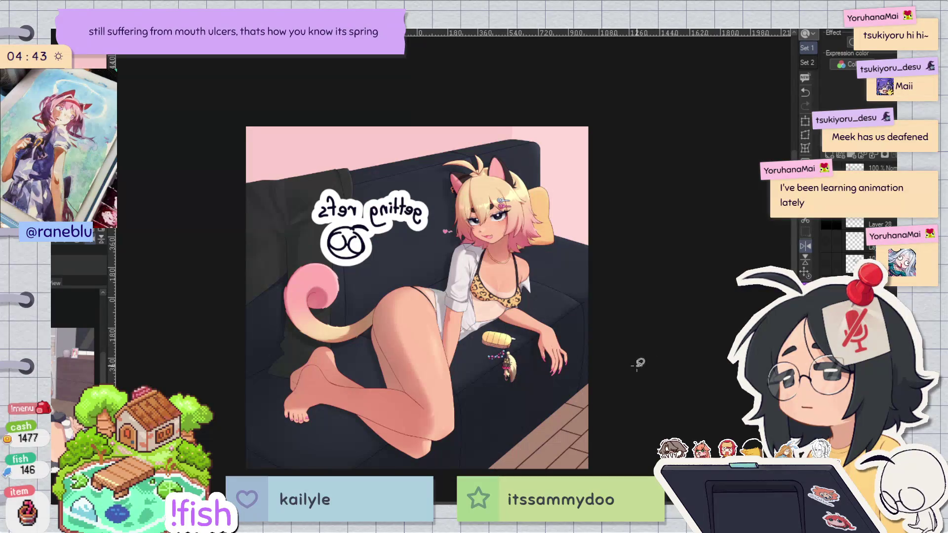
mouse_move(550, 467)
mouse_down()
mouse_move(588, 433)
mouse_move(586, 465)
mouse_up()
click(586, 464)
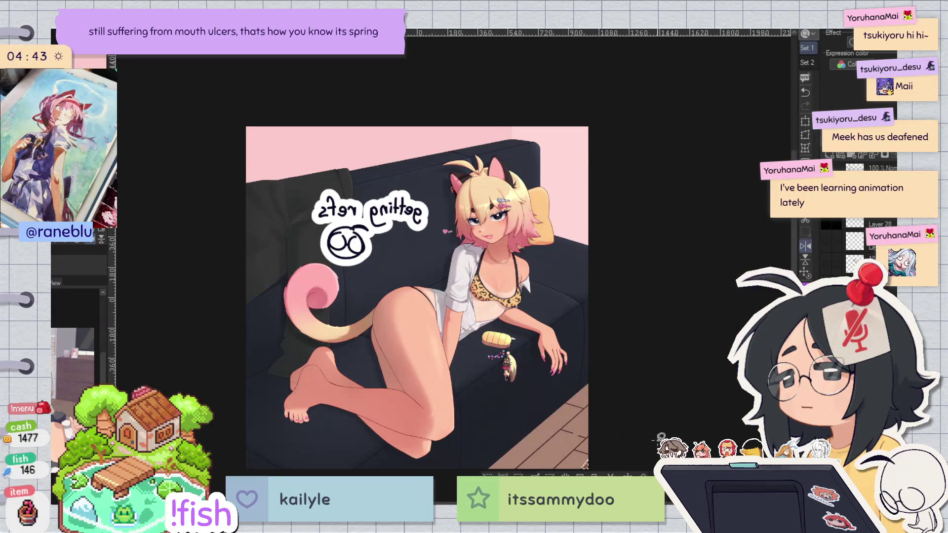
Step: Start a selection along the floor's bottom-left edge, checking it in mirrored view
key(h)
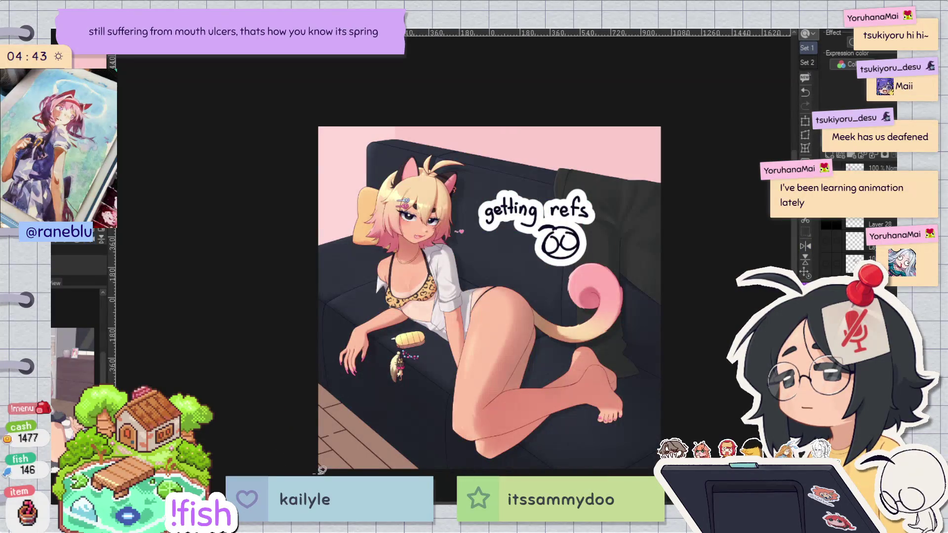
drag(317, 462, 347, 460)
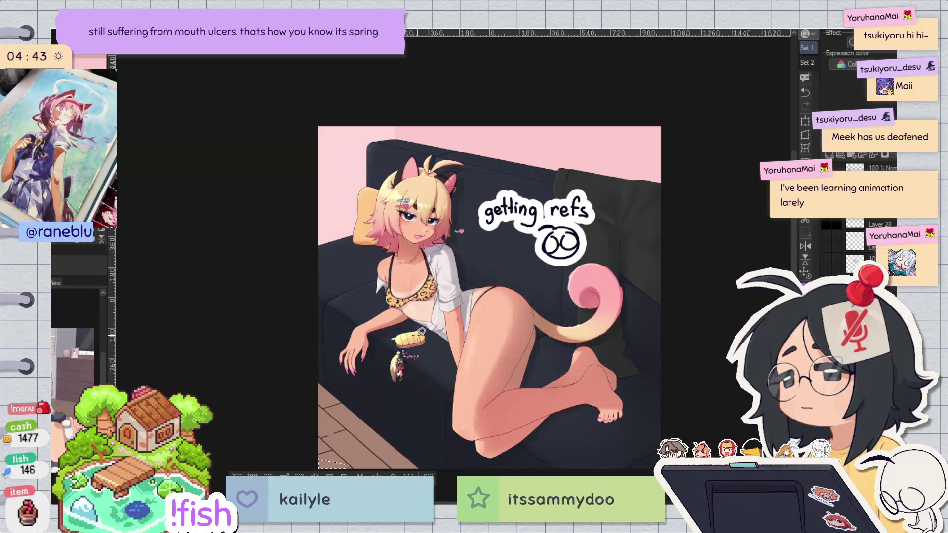
key(h)
scroll(470, 285, up, 6)
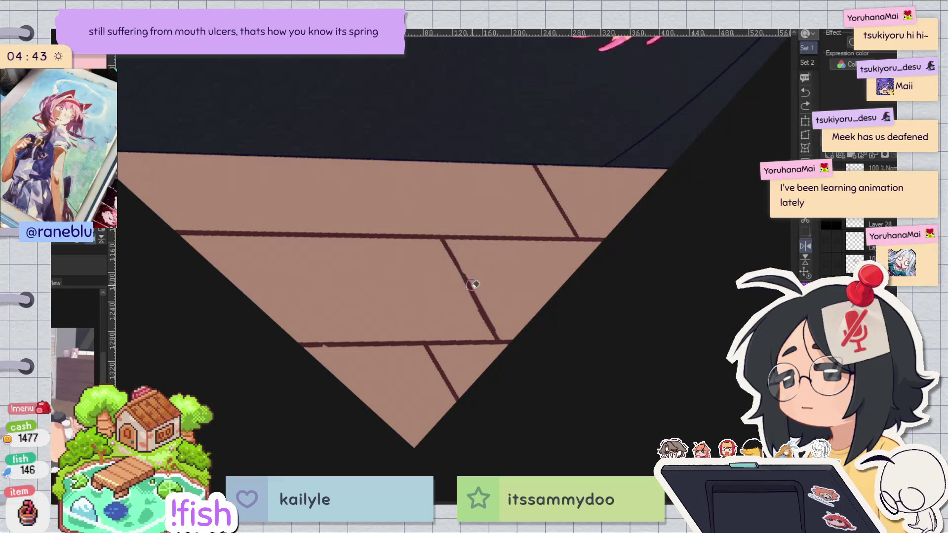
Step: Re-ink the diagonal plank seams darker and cleaner, checking them in mirrored view
drag(488, 307, 500, 338)
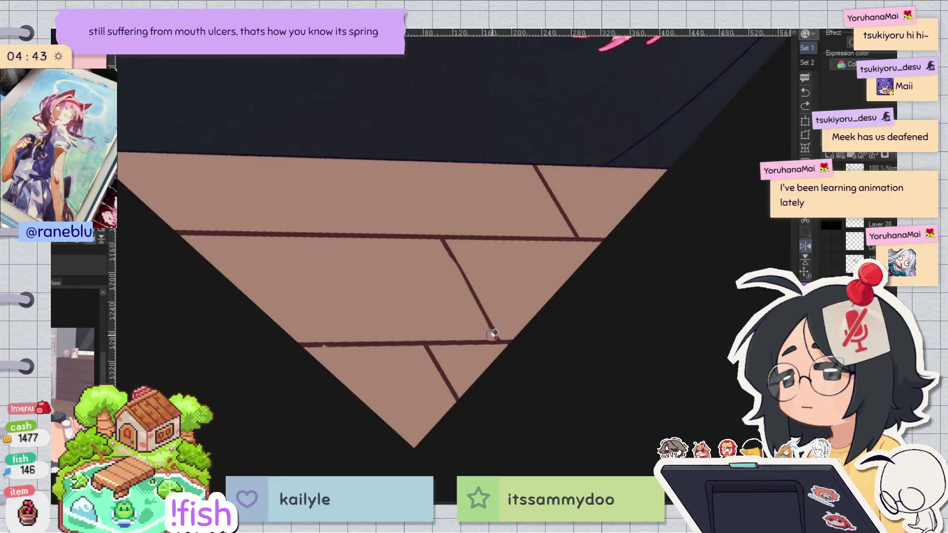
key(h)
mouse_move(445, 293)
mouse_down()
mouse_move(467, 244)
mouse_move(423, 333)
mouse_up()
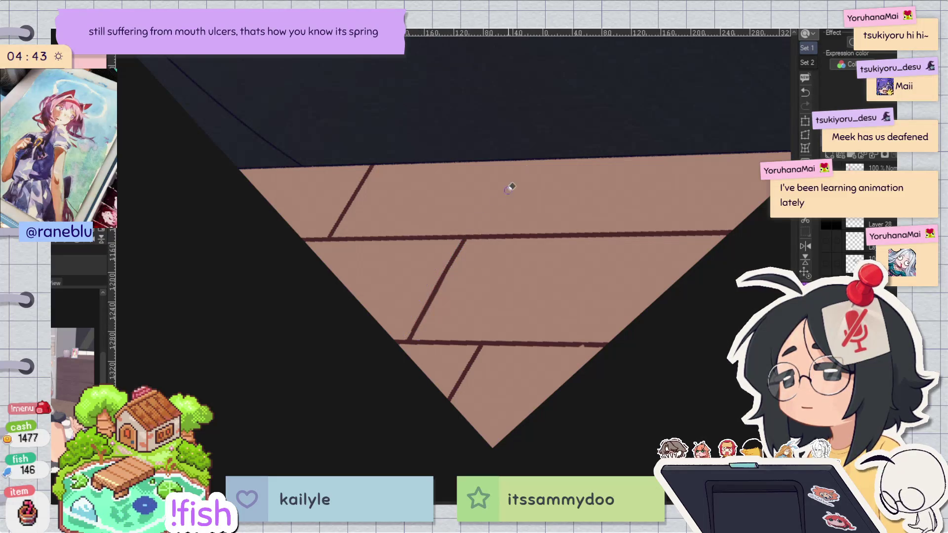
key(h)
key(h)
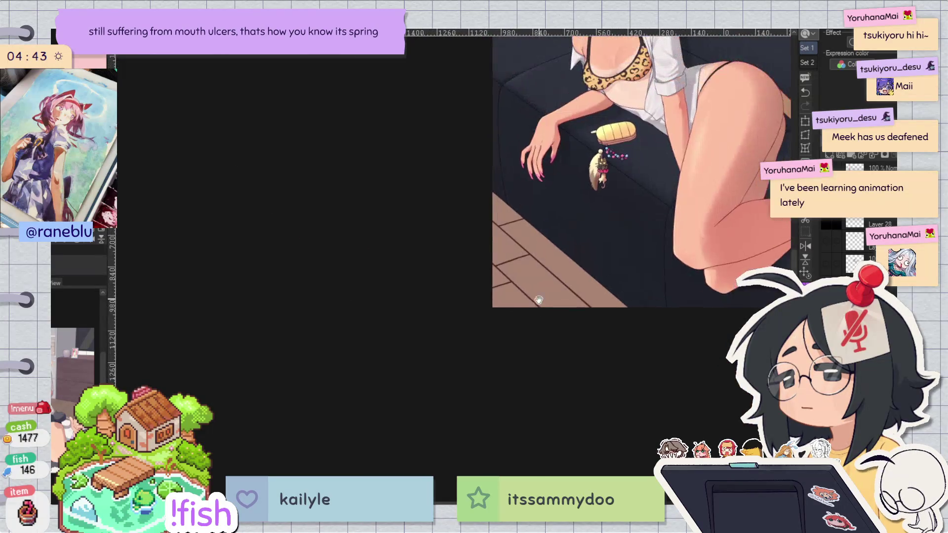
drag(532, 272, 280, 293)
scroll(280, 292, up, 2)
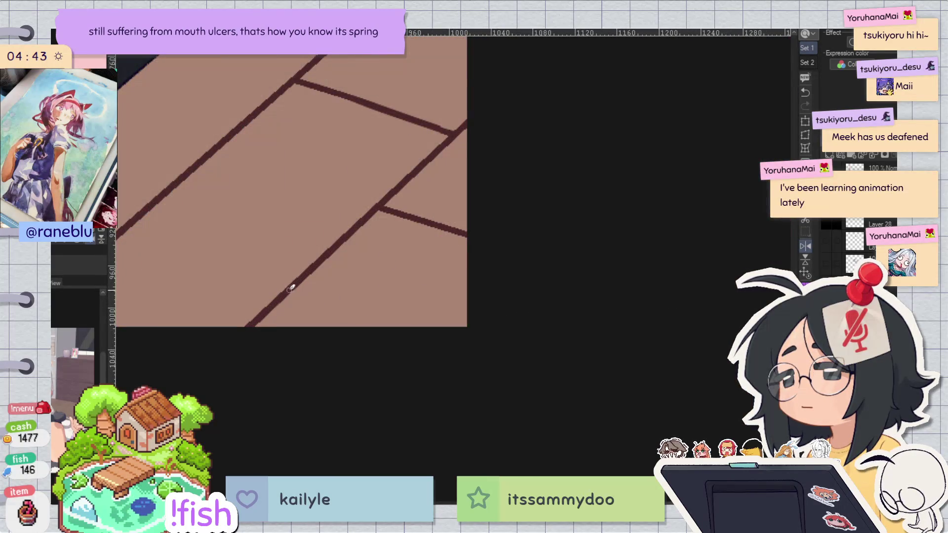
Step: Flip the canvas view back and forth to check the character and floor
key(h)
scroll(364, 287, down, 4)
scroll(623, 188, down, 5)
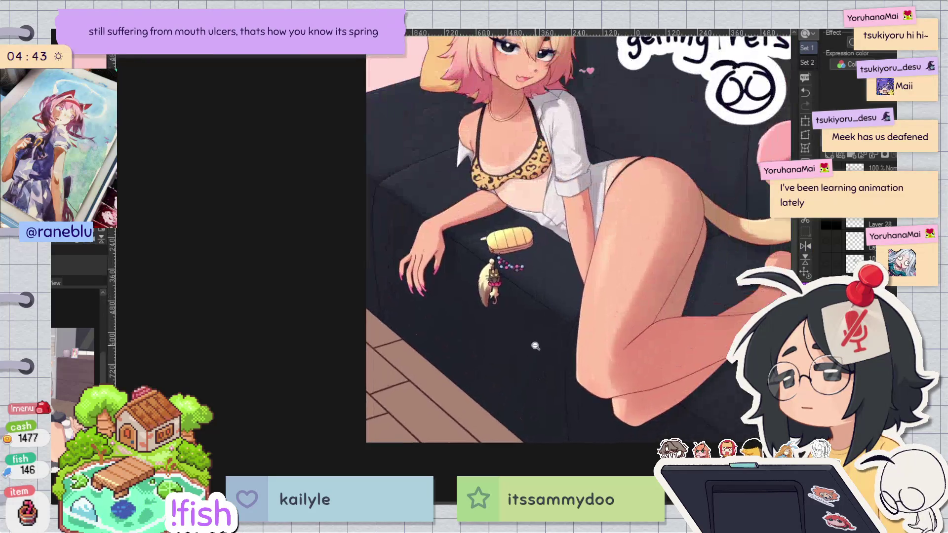
key(h)
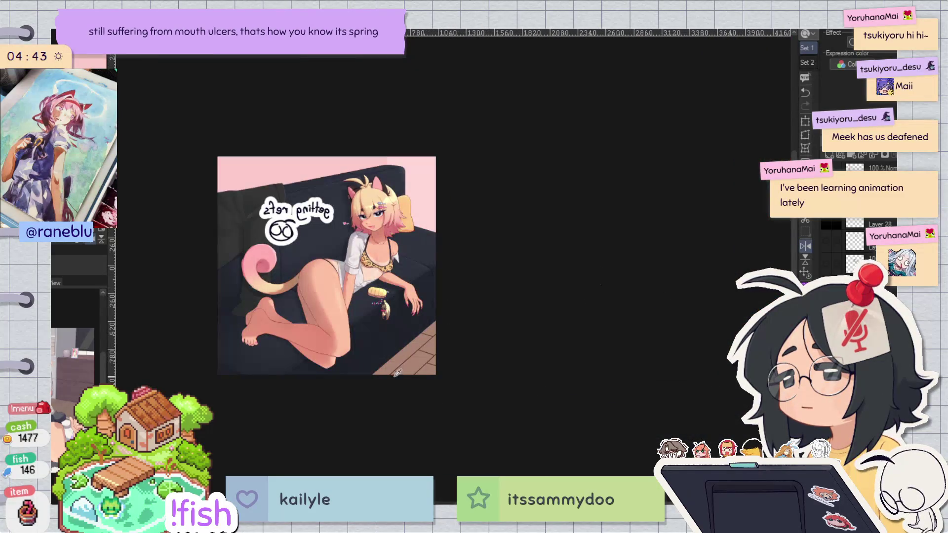
key(h)
Step: Lasso the lower-left floor, free-transform its four corners into the new perspective, then deselect
drag(569, 263, 529, 408)
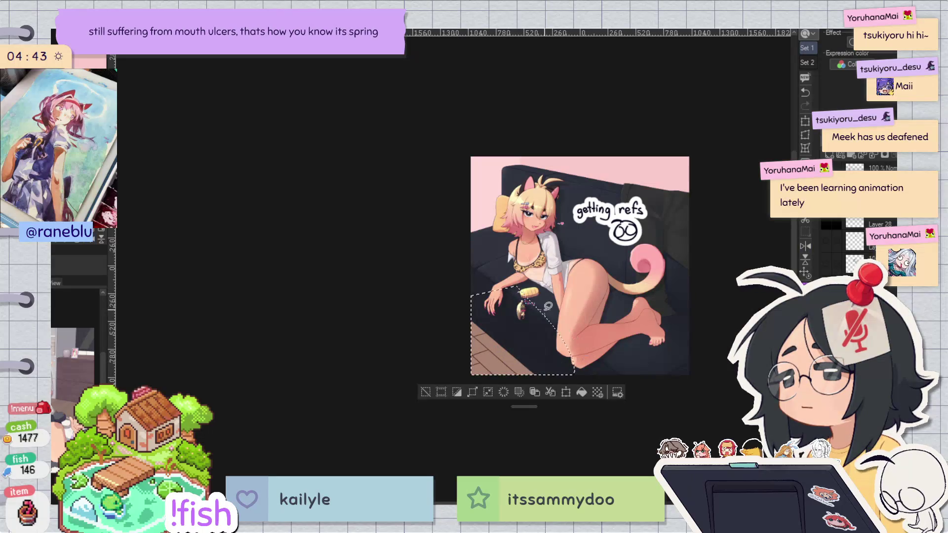
key(ctrl+t)
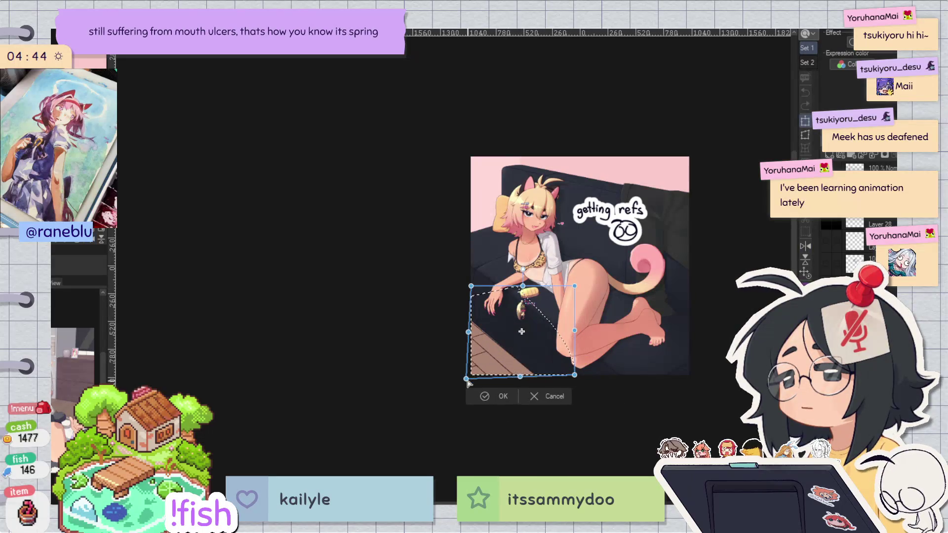
drag(574, 375, 589, 390)
drag(471, 375, 459, 381)
drag(576, 286, 563, 287)
drag(471, 286, 473, 287)
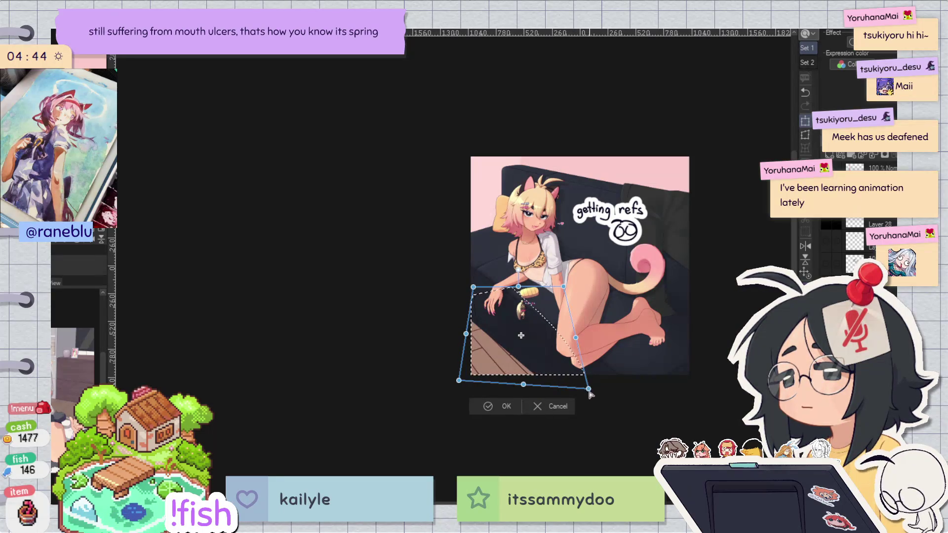
click(499, 407)
key(h)
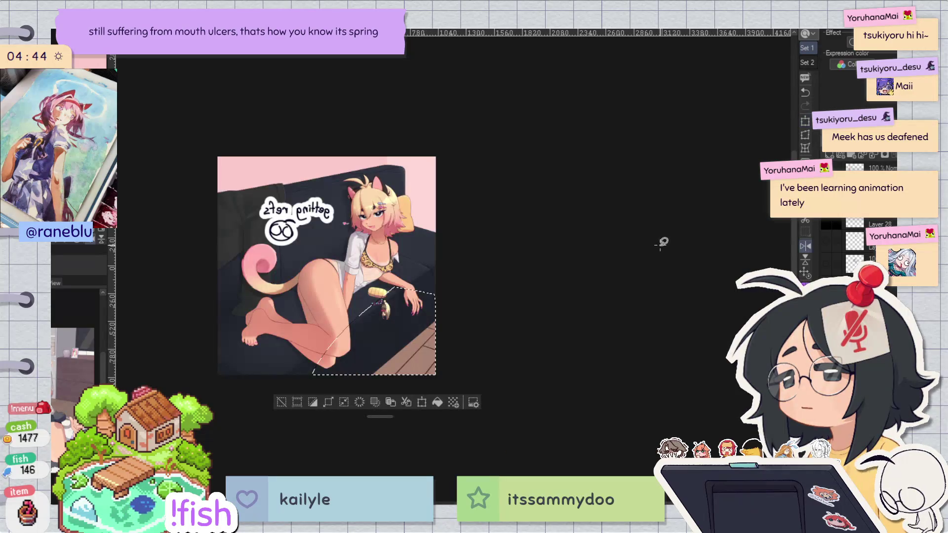
click(281, 402)
Step: Check proportions in the mirrored view and redo the floor plank change
key(h)
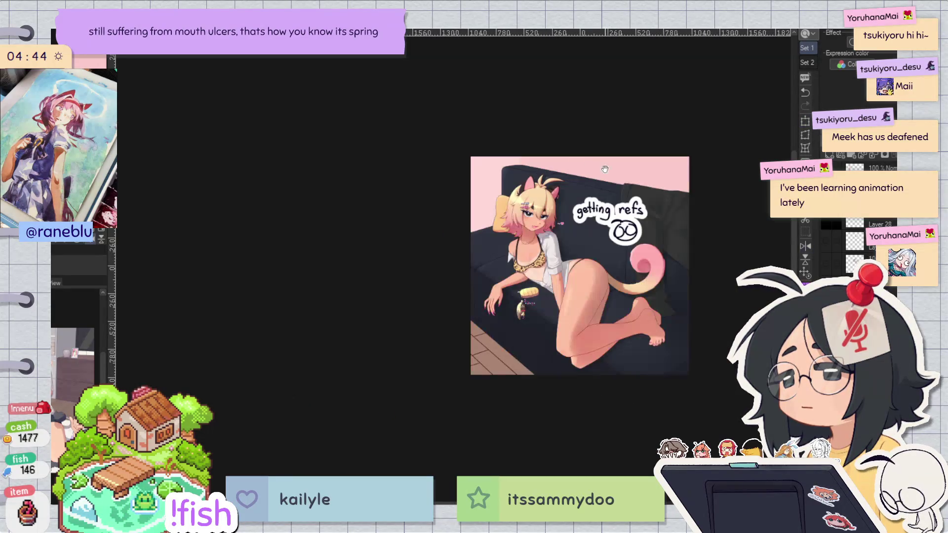
scroll(599, 168, up, 3)
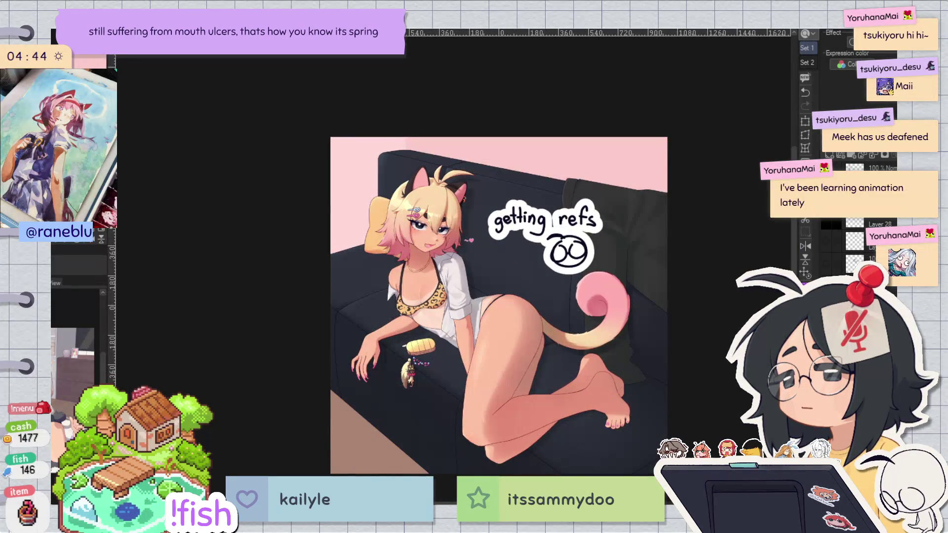
key(h)
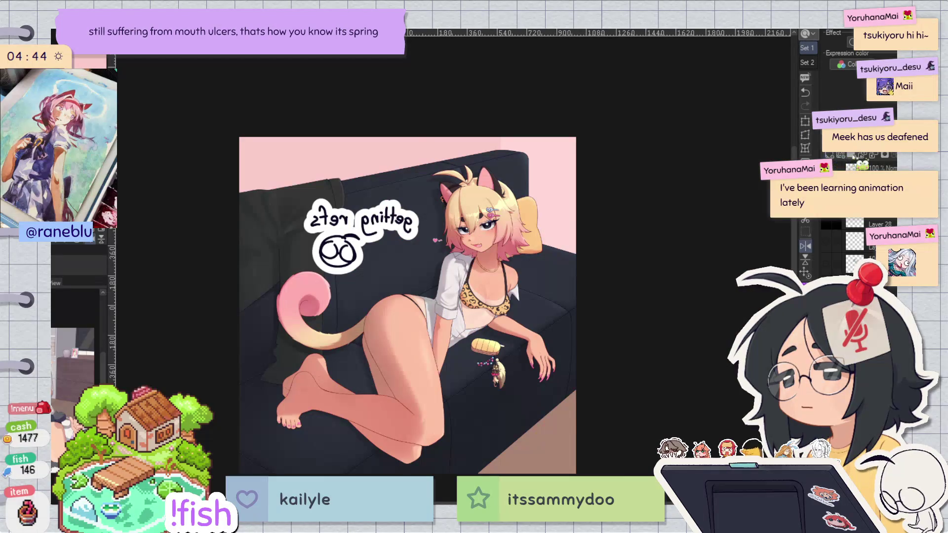
key(h)
scroll(485, 283, down, 2)
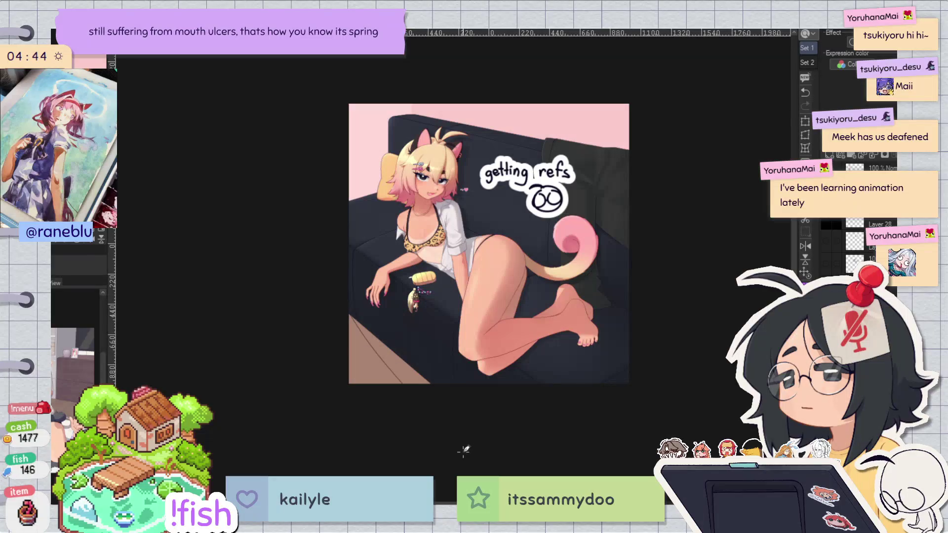
key(h)
key(ctrl+y)
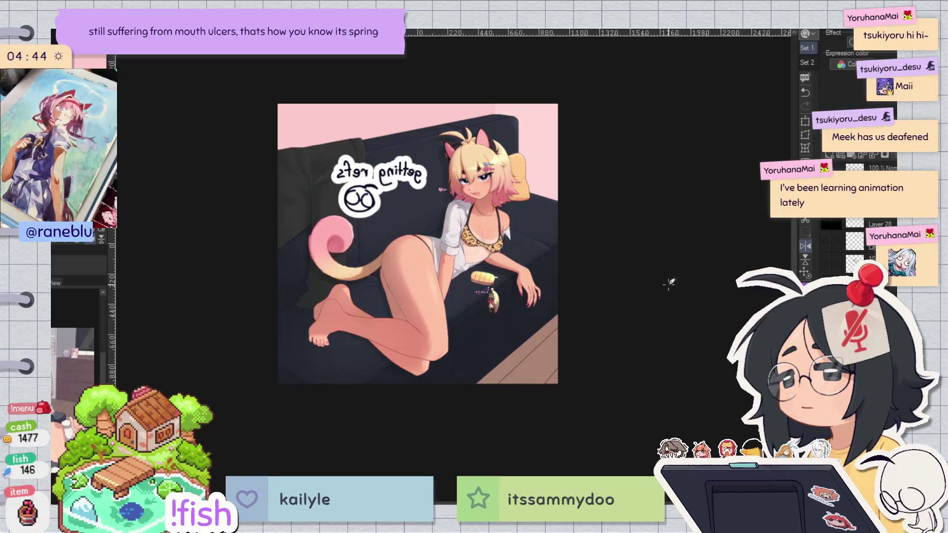
key(ctrl+y)
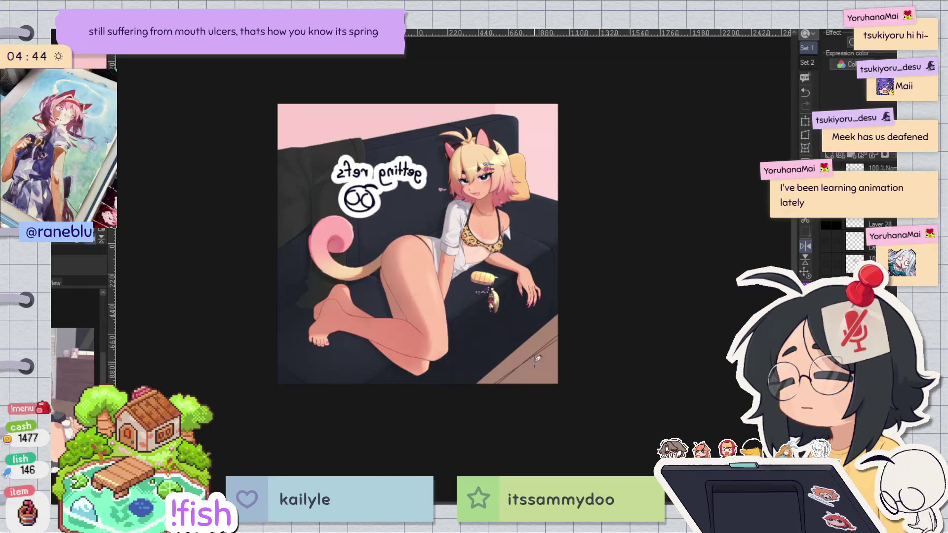
Step: Rotate the view along the floor and undo the plank lines in the floor triangle
key(h)
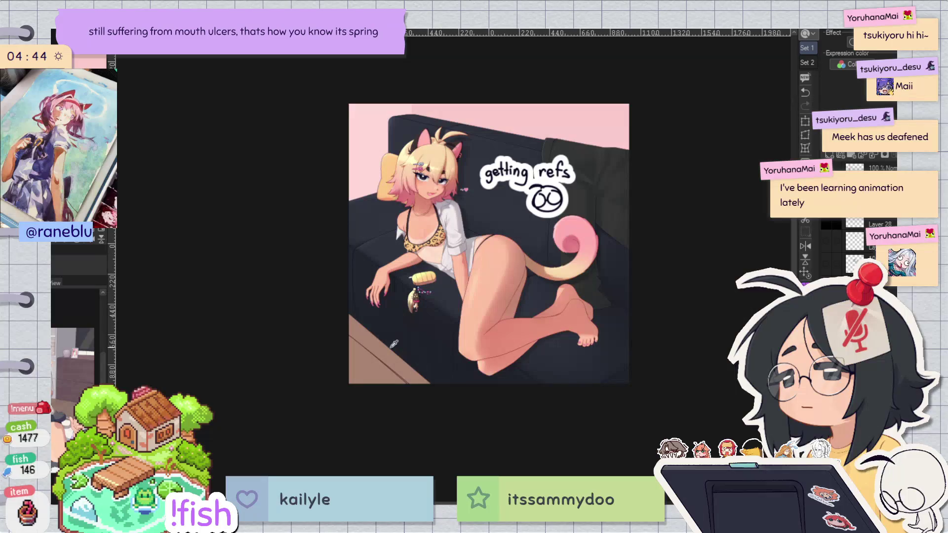
drag(667, 236, 592, 296)
scroll(324, 170, up, 5)
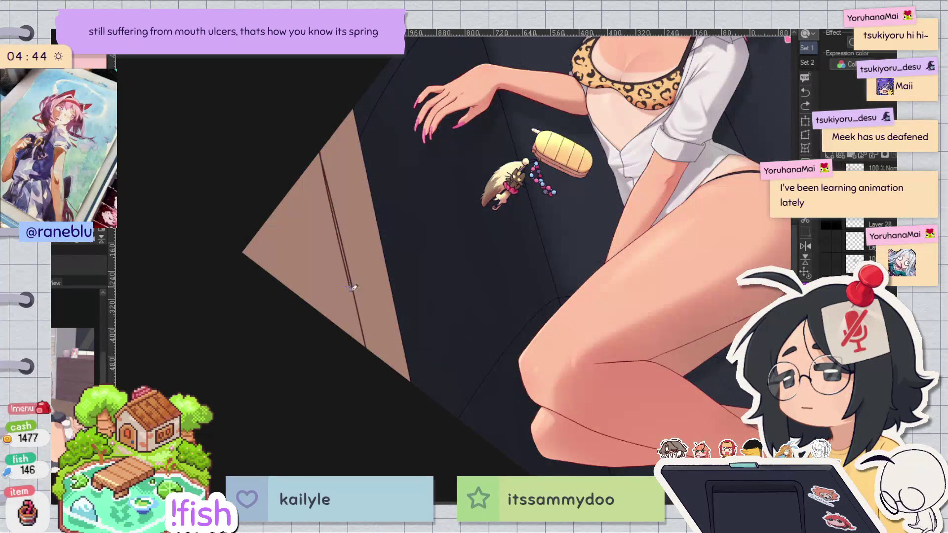
scroll(316, 202, down, 3)
key(ctrl+z)
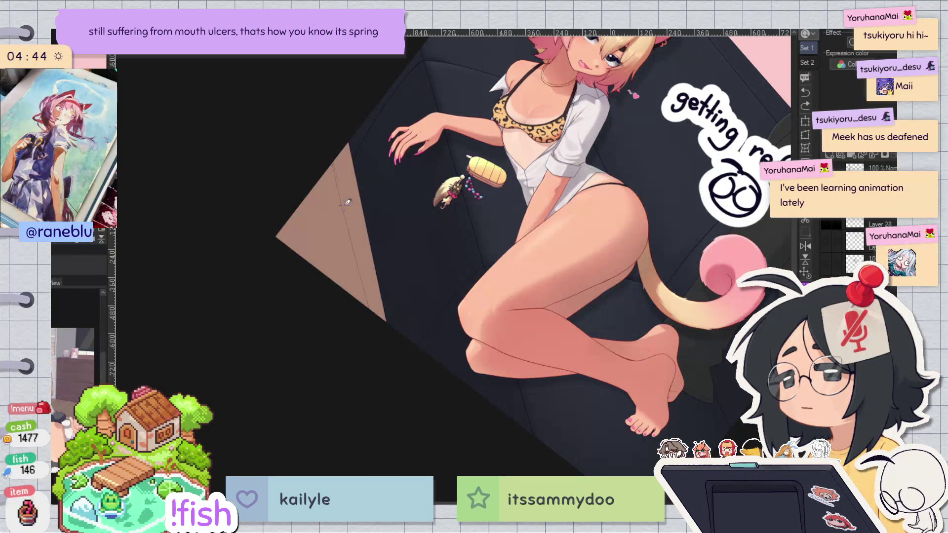
key(r)
key(h)
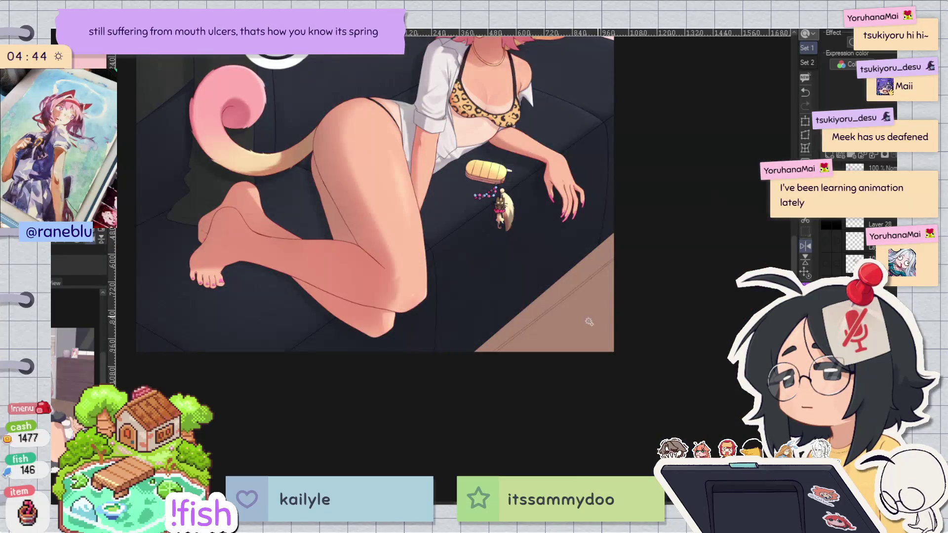
drag(613, 260, 601, 267)
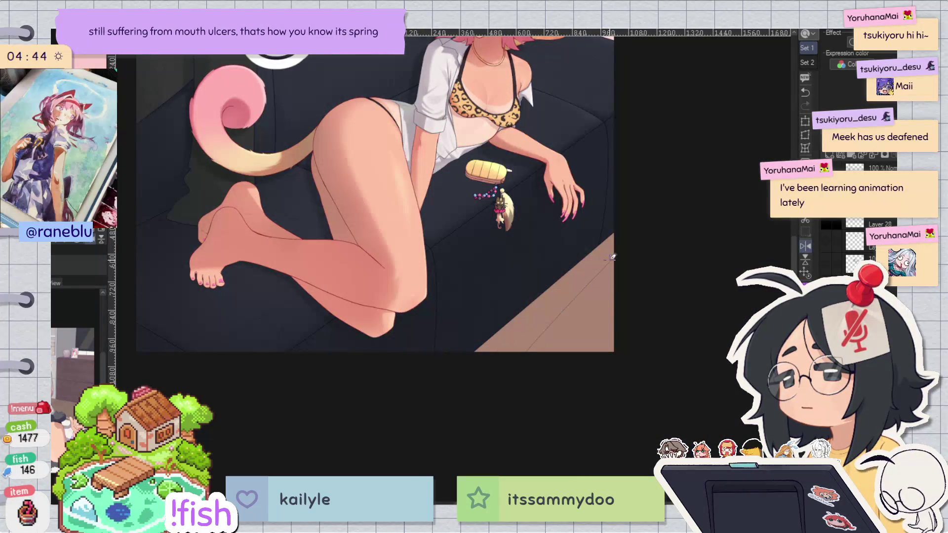
key(ctrl+z)
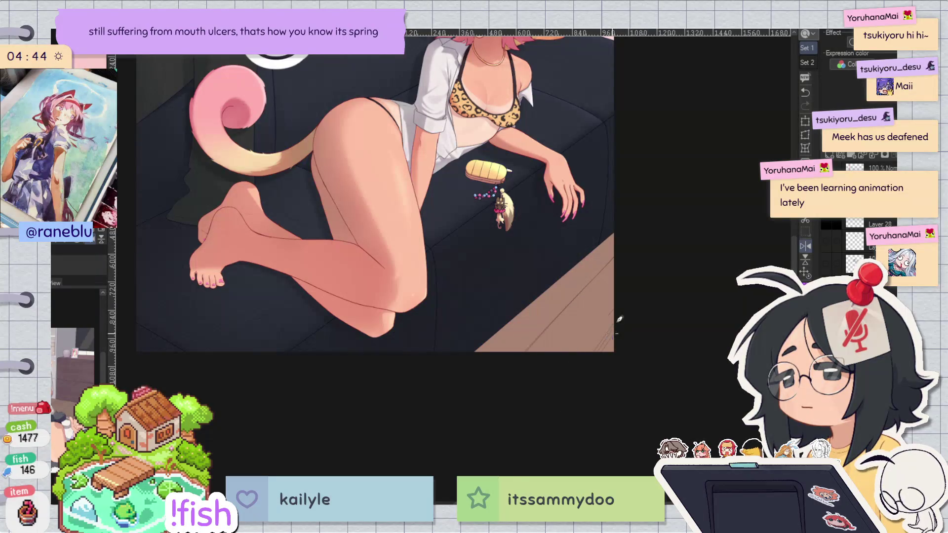
Step: Recheck the drawing mirrored and fitted to the window, then undo the slanted plank seam
key(h)
drag(558, 393, 547, 390)
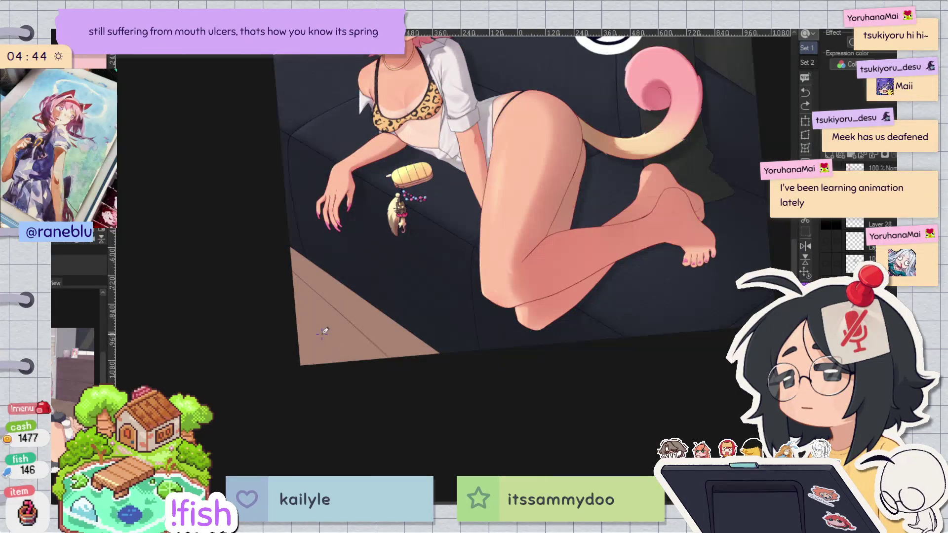
drag(324, 332, 278, 302)
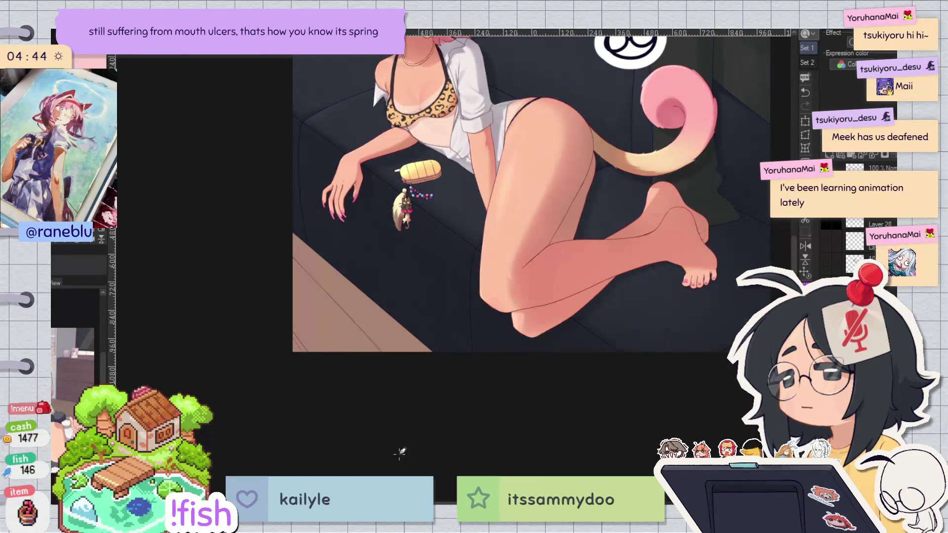
key(h)
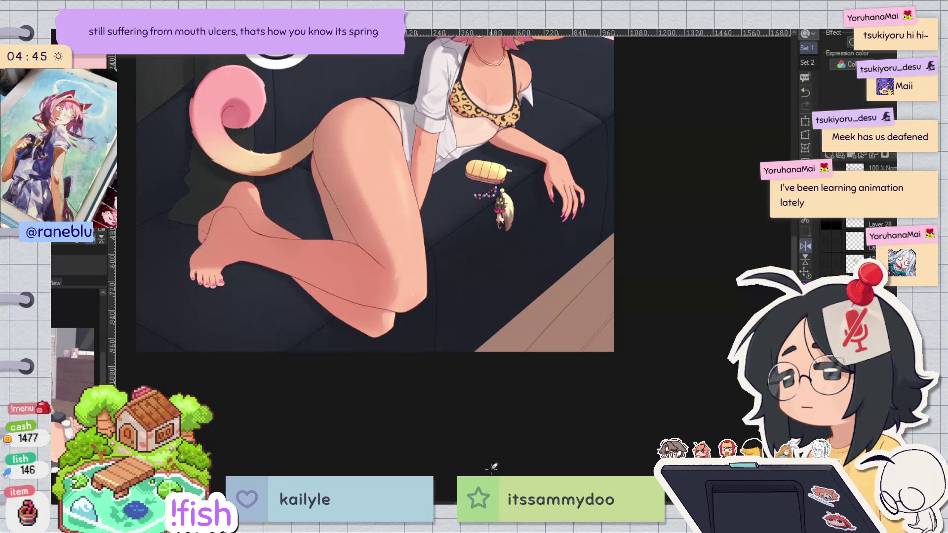
key(h)
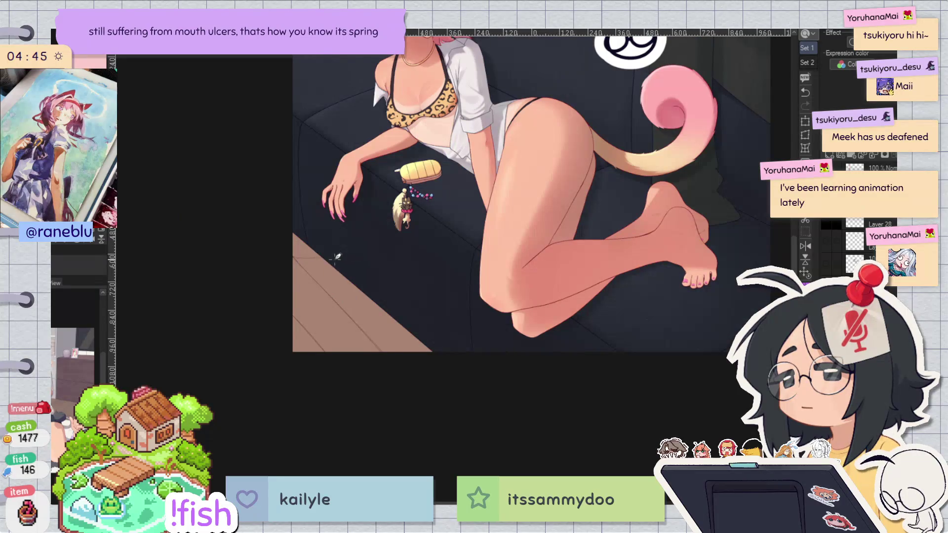
key(ctrl+0)
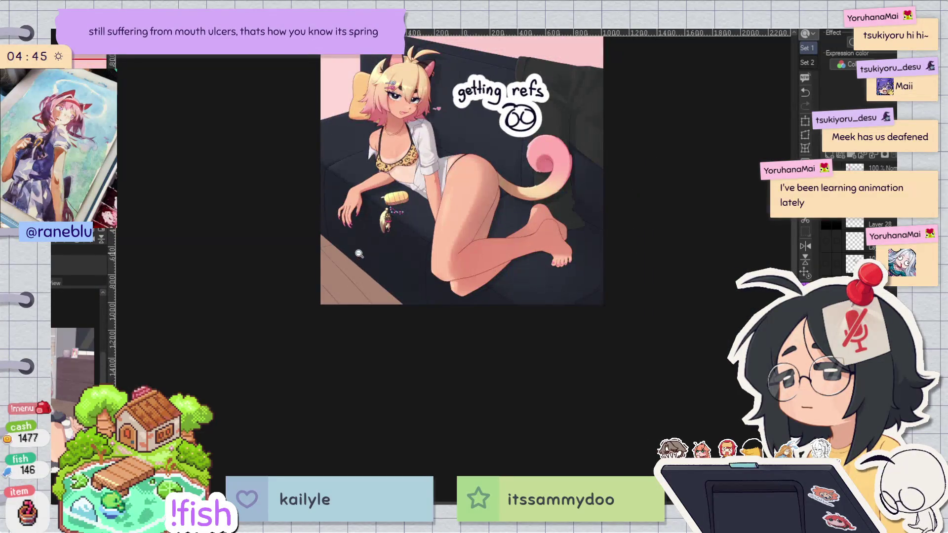
scroll(361, 220, down, 2)
key(ctrl+0)
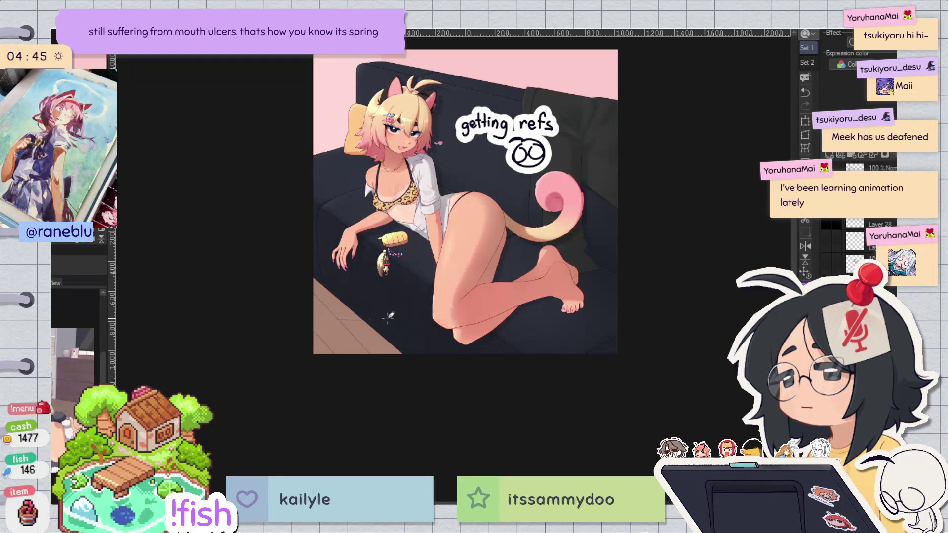
key(h)
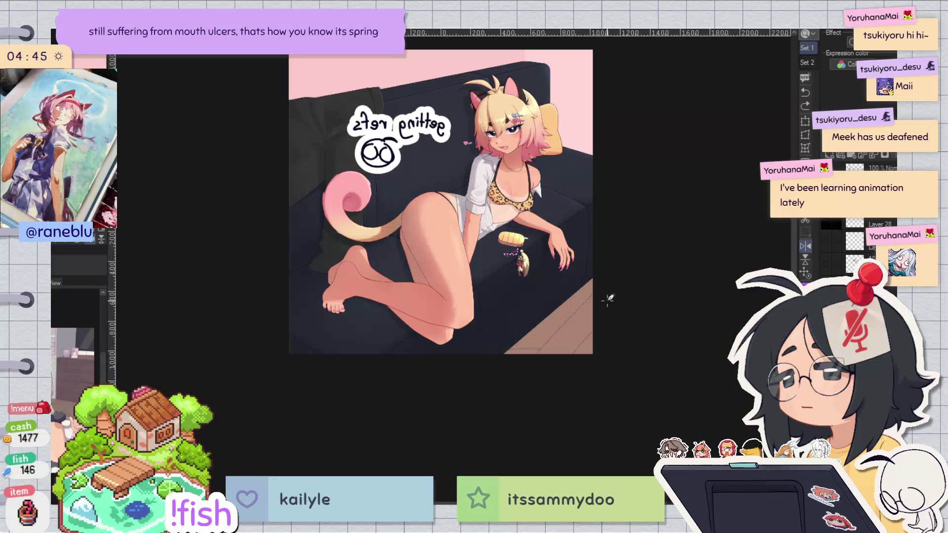
scroll(603, 300, up, 5)
key(ctrl+z)
Step: Redraw the plank seam horizontally, erase the duplicate sofa-base line, and redraw the seam darker
mouse_move(543, 254)
mouse_down()
mouse_move(623, 253)
mouse_move(729, 131)
mouse_up()
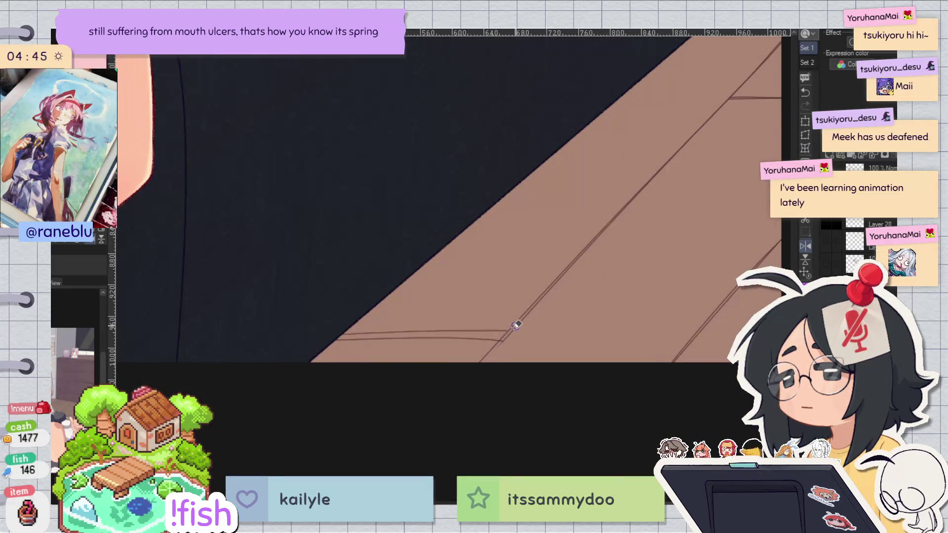
key(h)
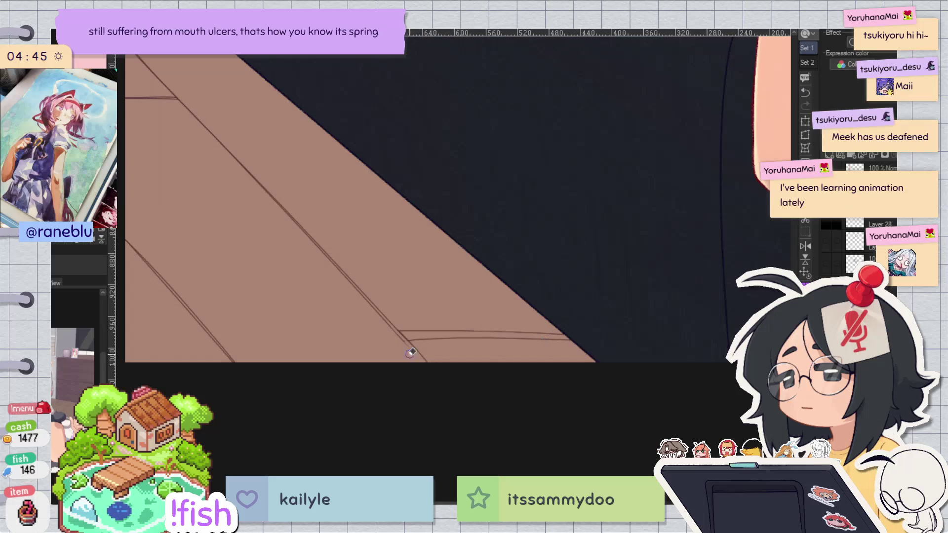
drag(458, 335, 606, 341)
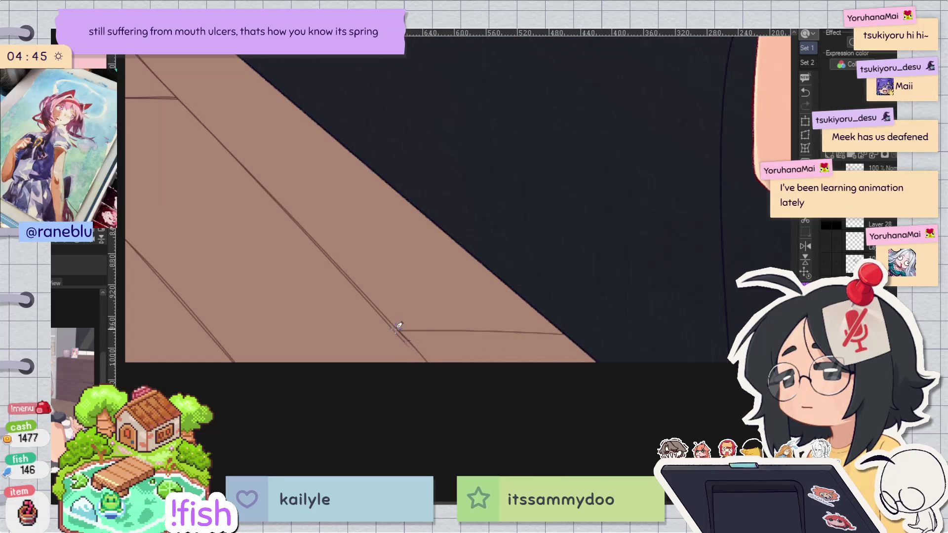
mouse_move(440, 380)
mouse_down()
mouse_move(578, 141)
mouse_move(382, 250)
mouse_move(397, 381)
mouse_up()
key(ctrl+z)
drag(390, 255, 397, 381)
key(ctrl+z)
mouse_move(387, 221)
mouse_down()
mouse_move(396, 382)
mouse_move(583, 195)
mouse_move(699, 248)
mouse_move(573, 324)
mouse_move(417, 381)
mouse_up()
Step: Check the mirrored floor area and undo the short vertical floor line
key(h)
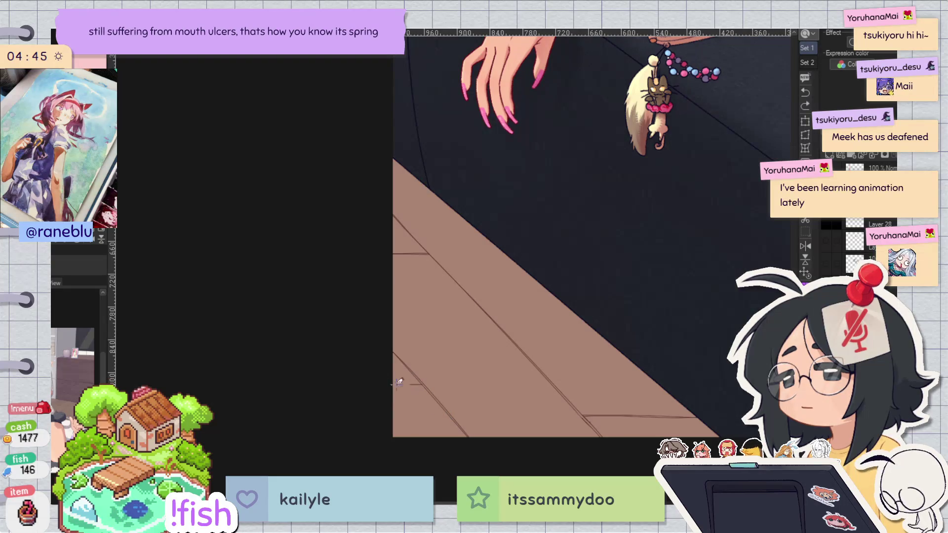
key(h)
scroll(626, 324, down, 2)
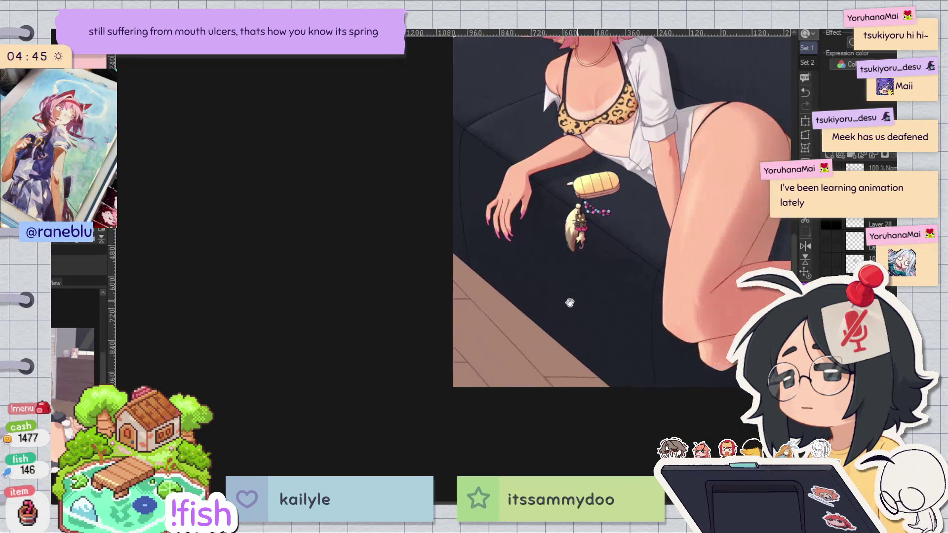
drag(637, 345, 499, 205)
key(h)
scroll(499, 206, up, 2)
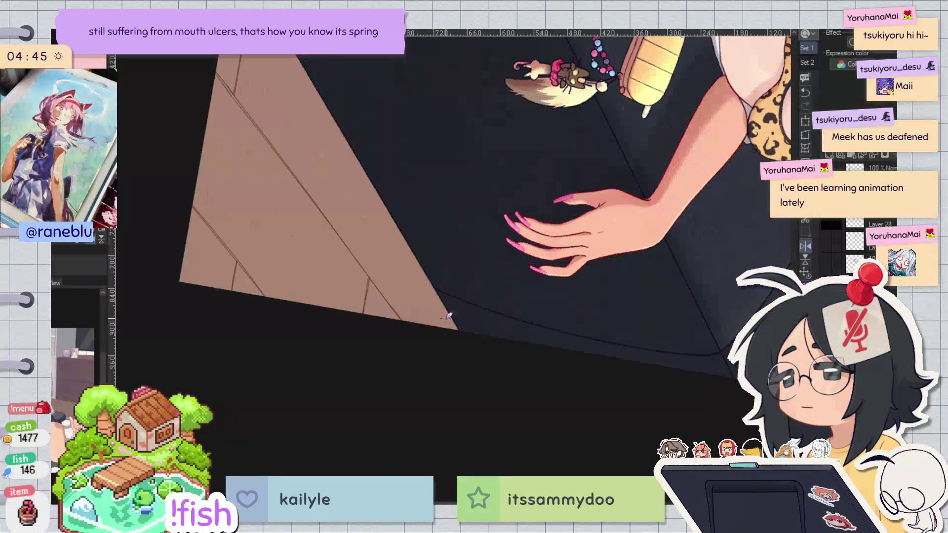
key(ctrl+z)
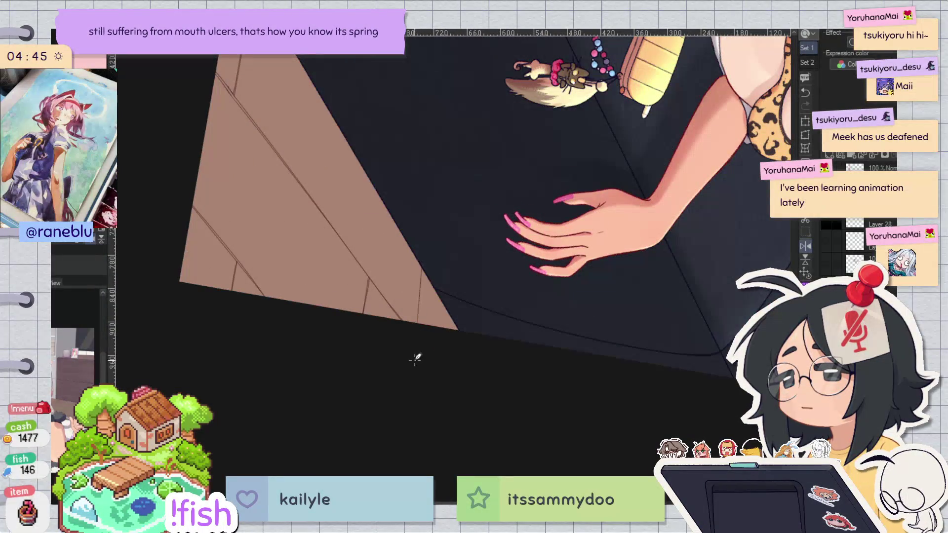
Step: Add a dark stroke along the floor's lower-left edge near the hand
drag(472, 194, 527, 263)
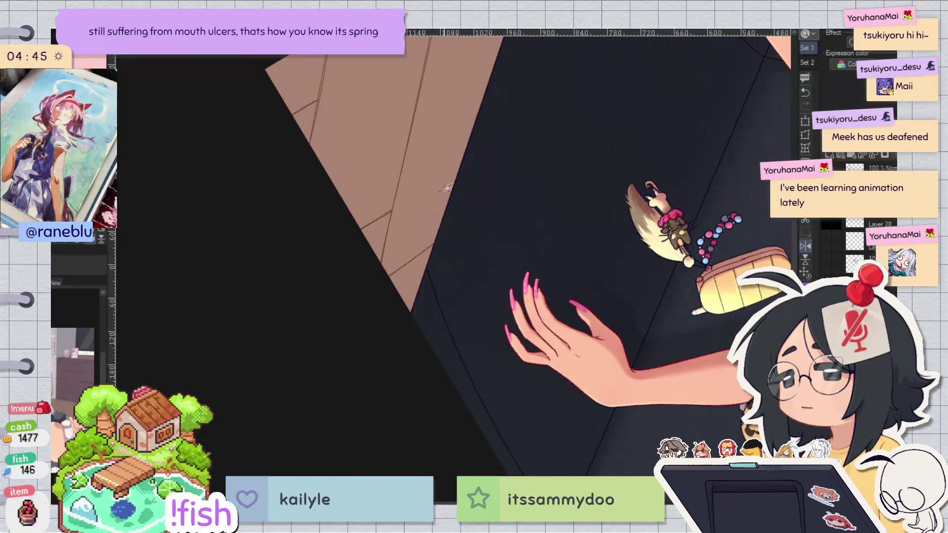
scroll(446, 192, down, 3)
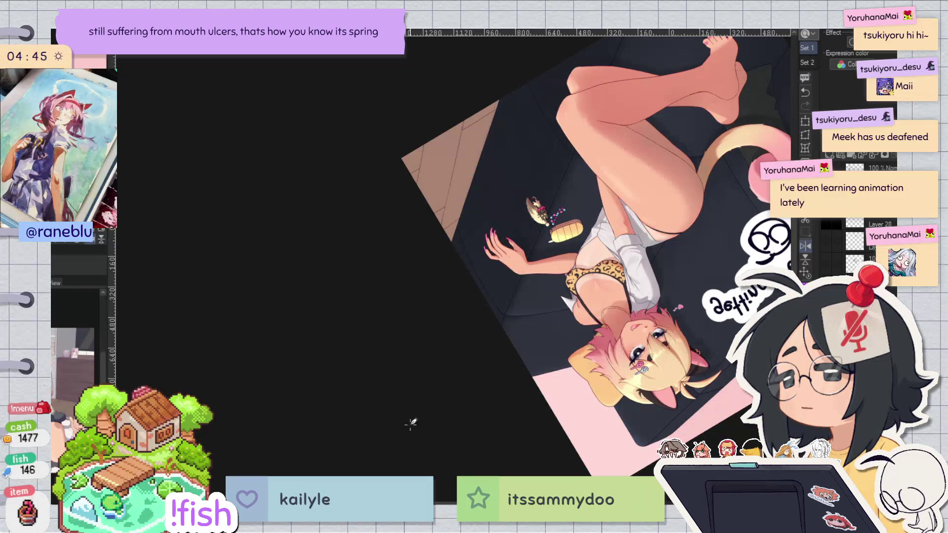
key(ctrl+shift+r)
key(h)
scroll(618, 372, up, 3)
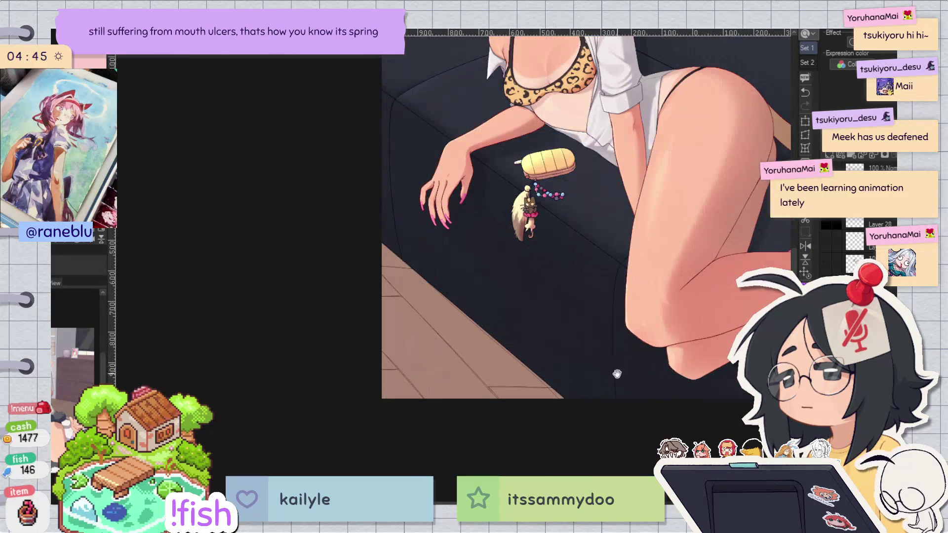
scroll(611, 393, up, 2)
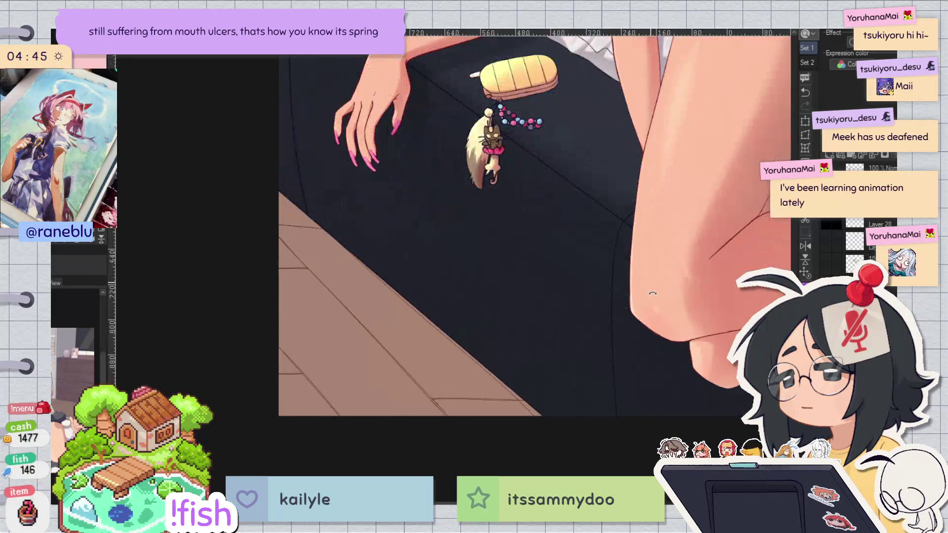
drag(611, 393, 448, 422)
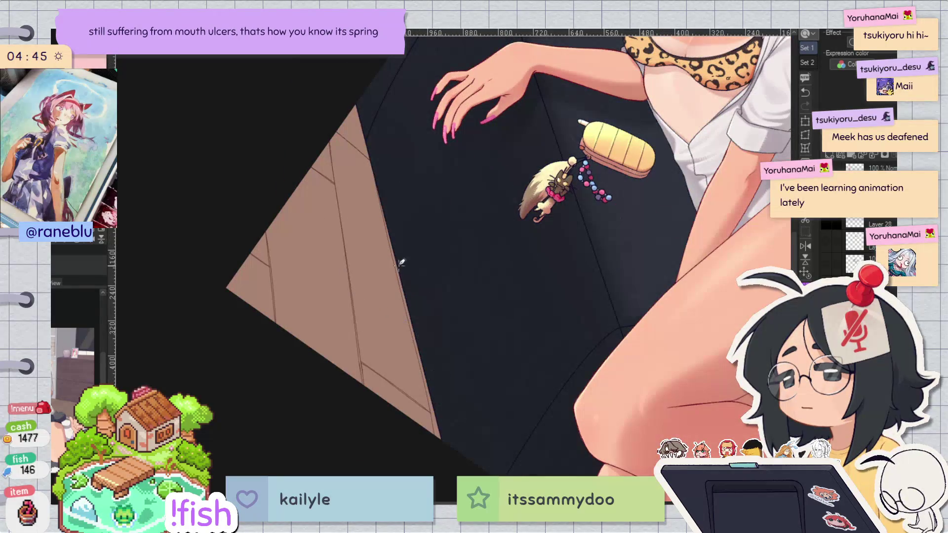
key(h)
drag(489, 381, 470, 437)
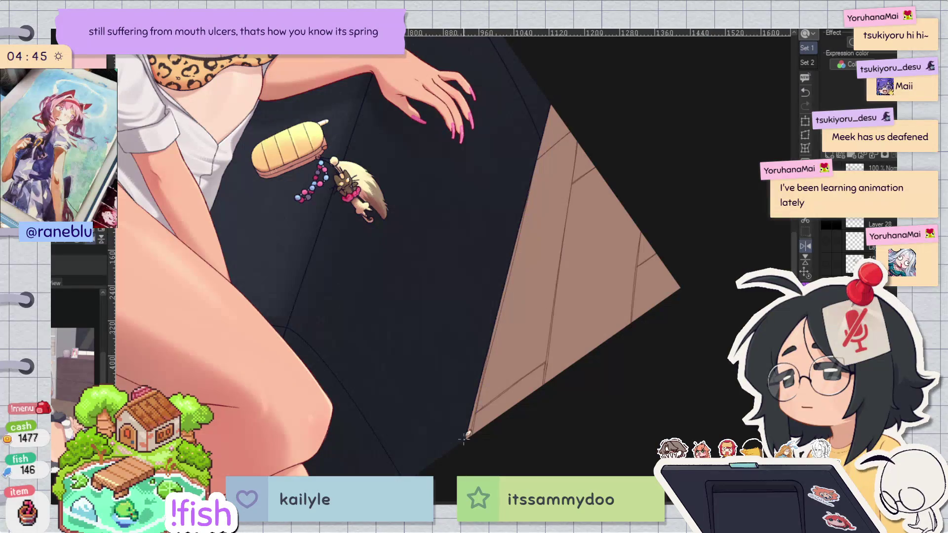
Step: Touch up the floor edge with a short dark stroke and review the whole illustration mirrored
key(ctrl+0)
key(h)
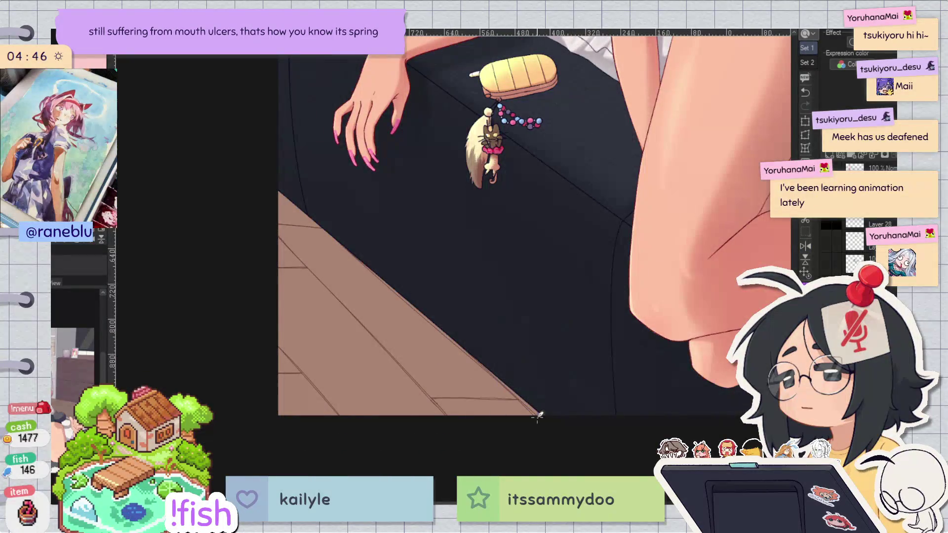
drag(449, 340, 435, 287)
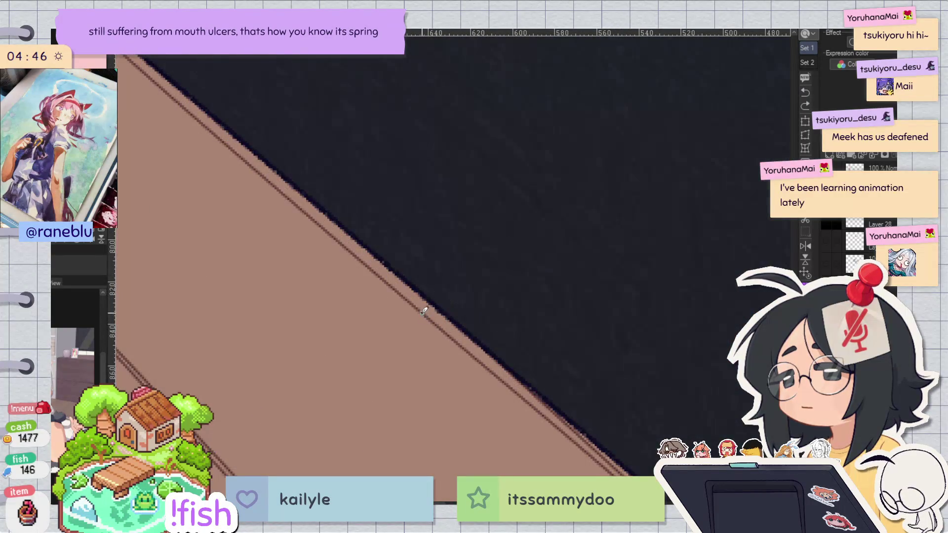
drag(426, 314, 444, 315)
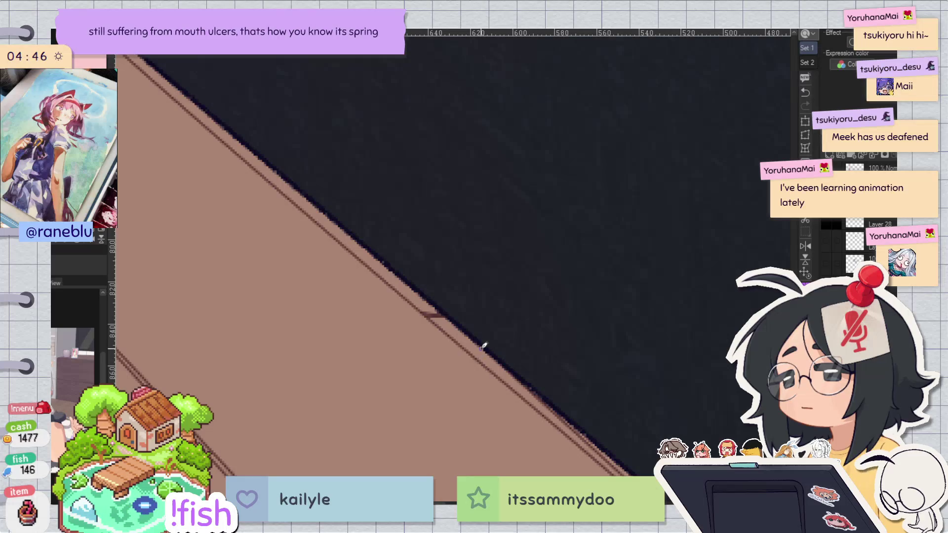
drag(570, 295, 496, 342)
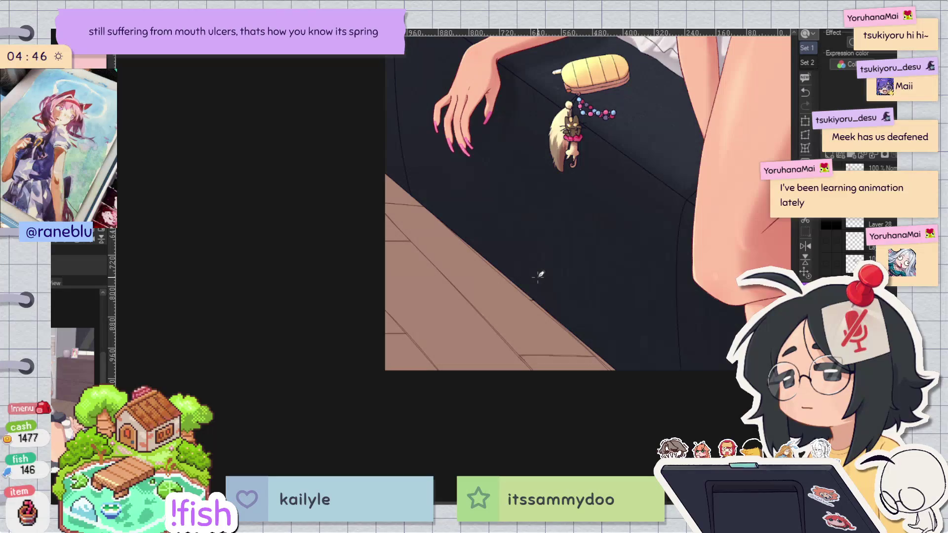
key(ctrl+minus)
key(ctrl+minus)
key(ctrl+minus)
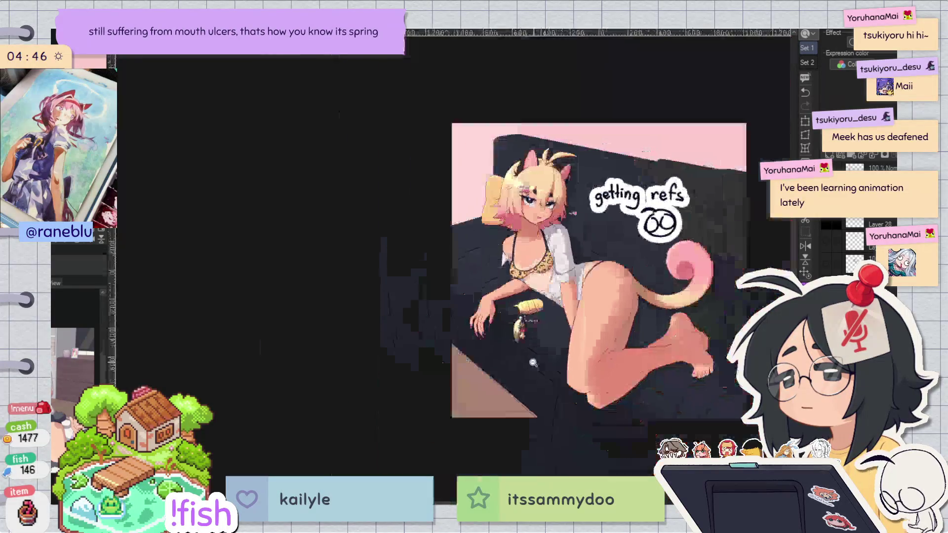
key(h)
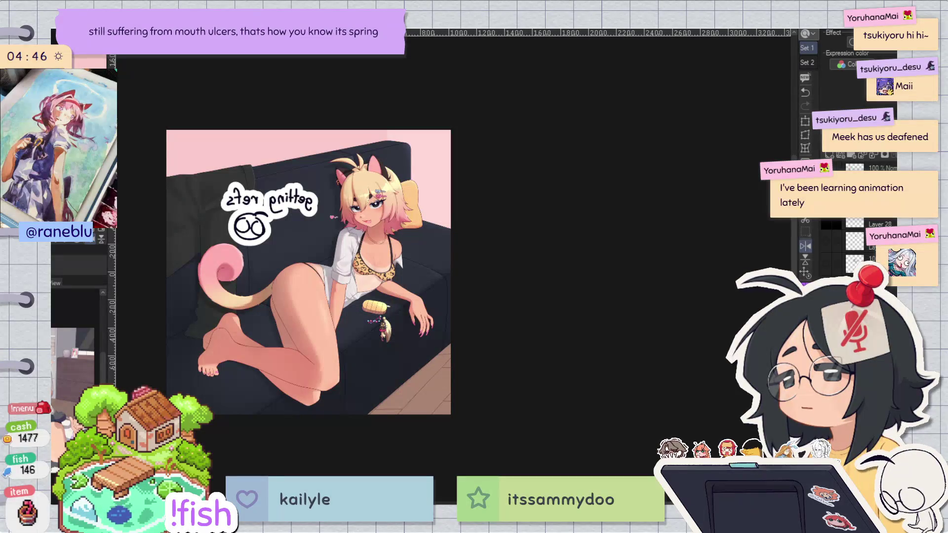
key(h)
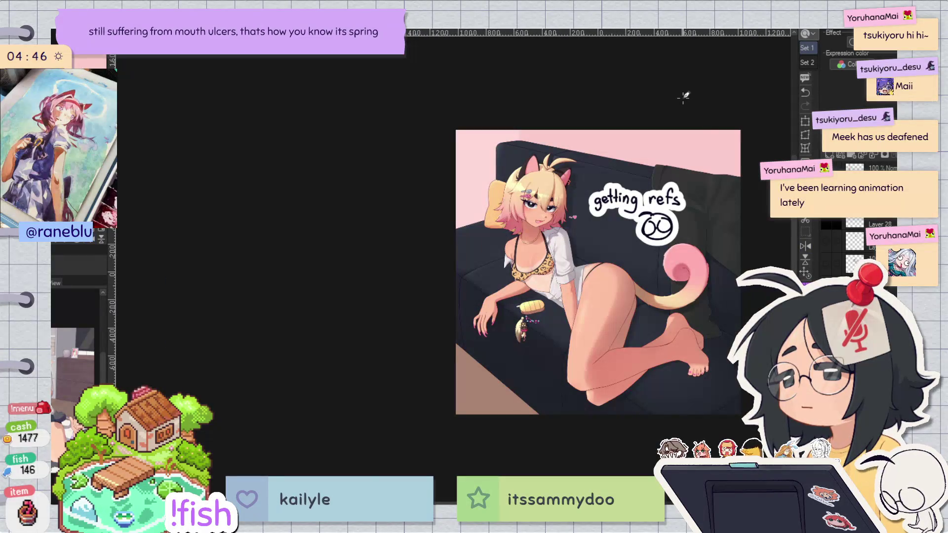
key(h)
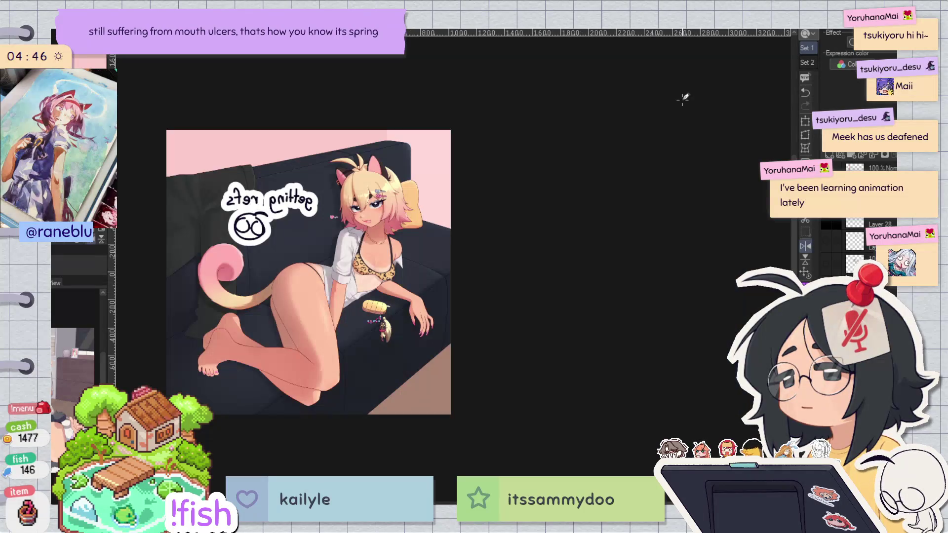
key(h)
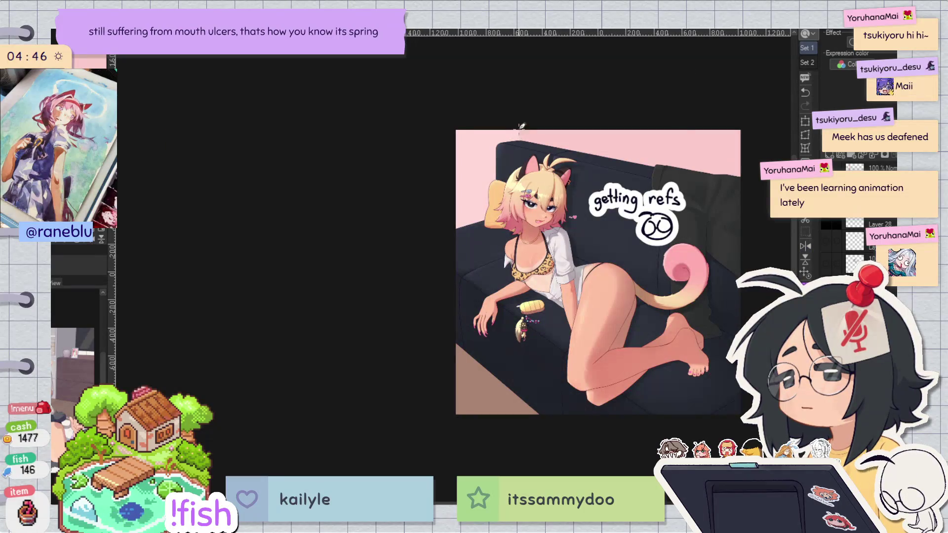
key(ctrl+z)
key(ctrl+y)
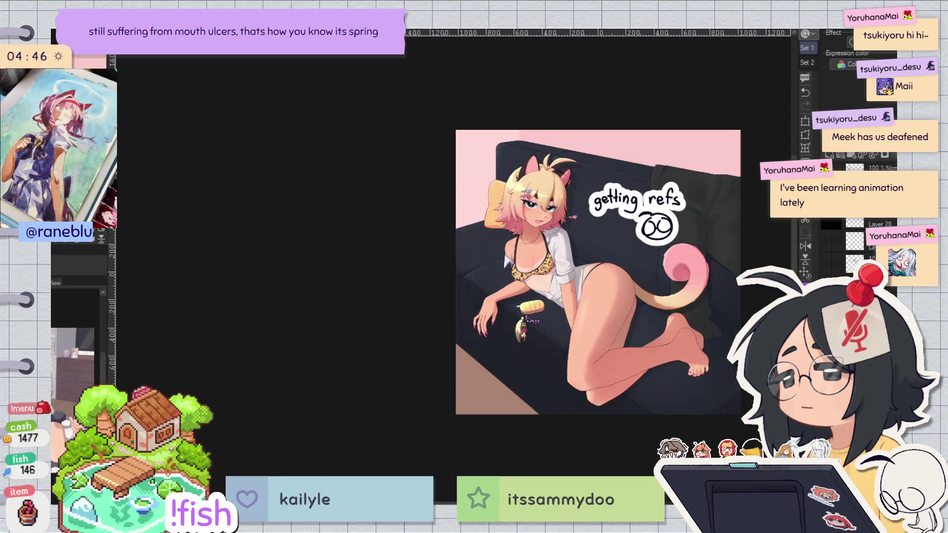
key(ctrl+y)
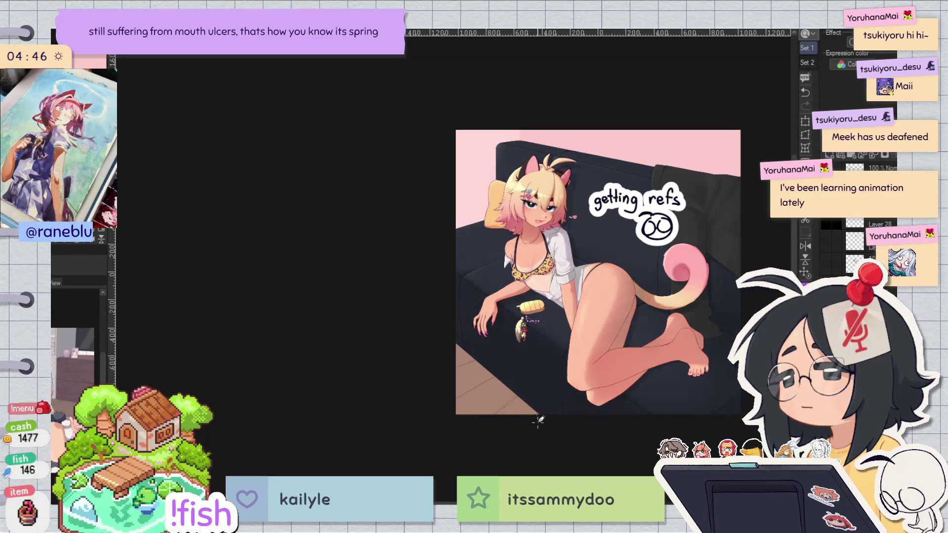
key(h)
key(h)
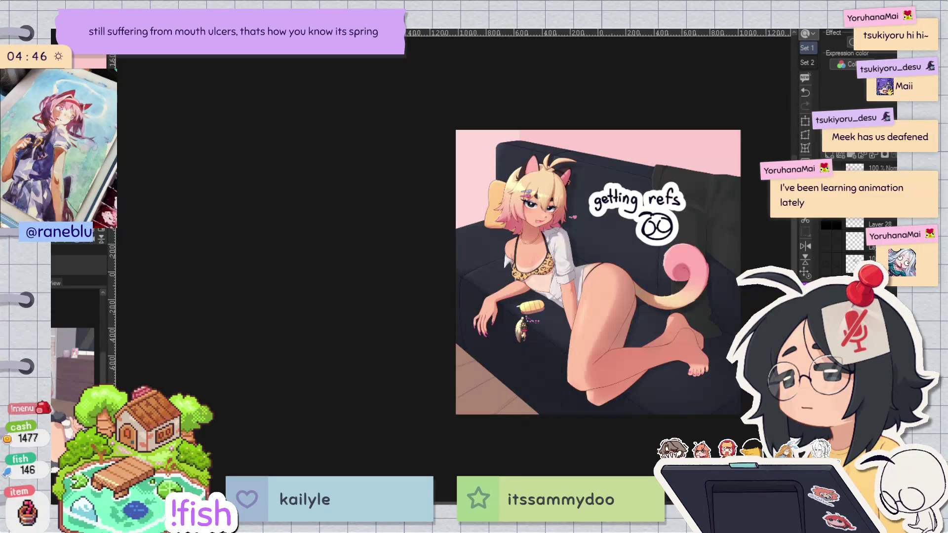
drag(479, 376, 476, 386)
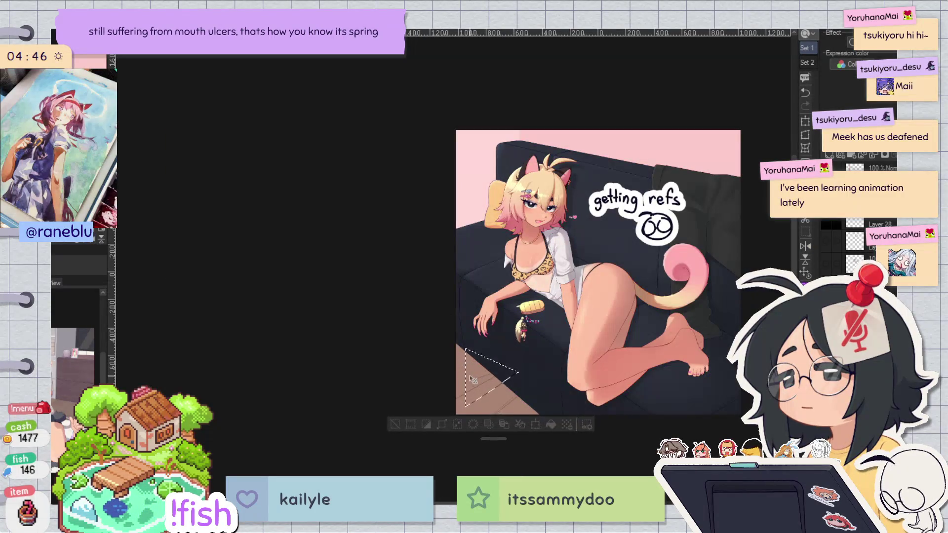
key(ctrl+d)
key(h)
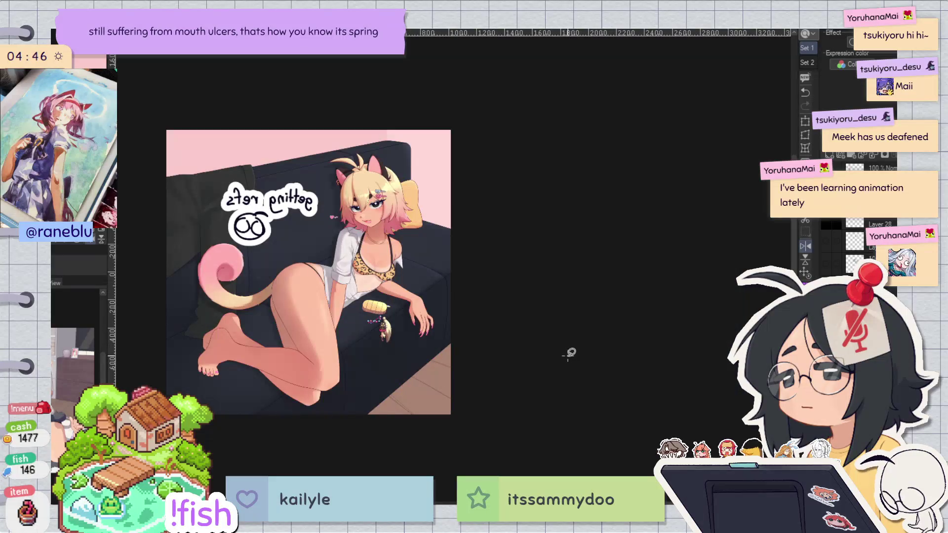
key(h)
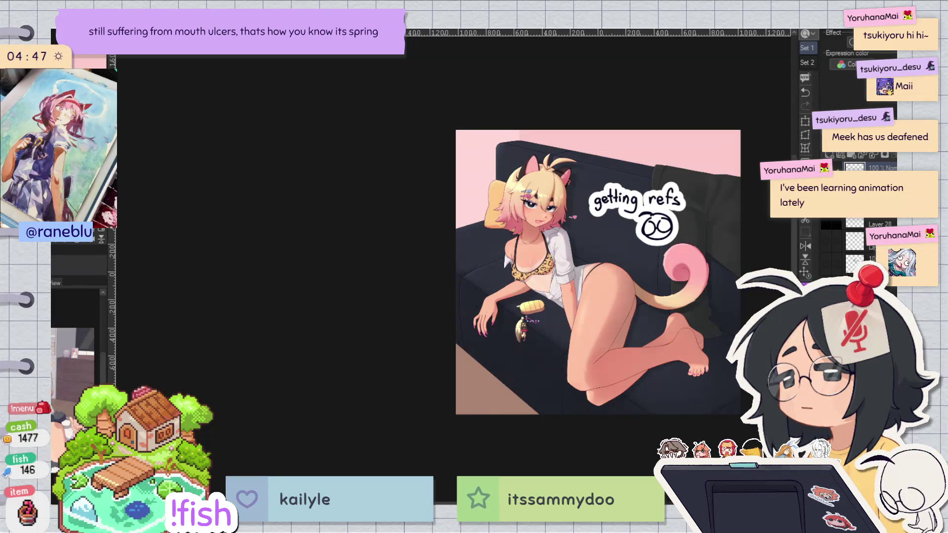
scroll(688, 201, up, 5)
mouse_move(614, 144)
mouse_down()
mouse_move(514, 105)
mouse_move(638, 161)
mouse_up()
Step: Redraw the doodle's round head with thinner loops, discarding the hooked and leg strokes
key(ctrl+z)
mouse_move(582, 110)
mouse_down()
mouse_move(592, 194)
mouse_move(657, 147)
mouse_move(543, 168)
mouse_move(573, 202)
mouse_move(598, 163)
mouse_move(648, 199)
mouse_move(637, 213)
mouse_move(544, 124)
mouse_move(570, 133)
mouse_up()
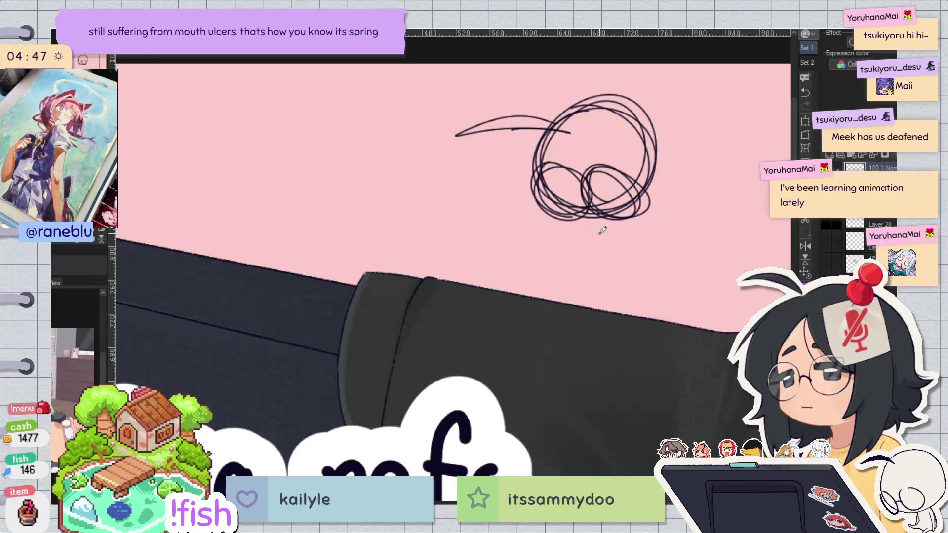
key(ctrl+z)
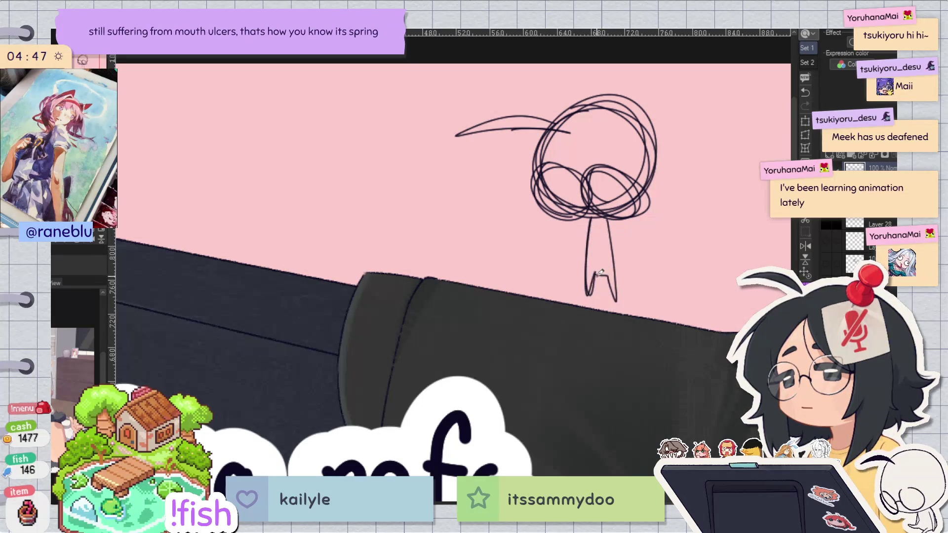
key(ctrl+z)
key(ctrl+z)
drag(596, 220, 594, 283)
key(ctrl+z)
Step: Draw a curved body stroke below the head and a short stroke rising from its top
key(ctrl+z)
mouse_move(592, 220)
mouse_down()
mouse_move(603, 253)
mouse_move(615, 241)
mouse_move(608, 220)
mouse_move(633, 269)
mouse_up()
key(ctrl+z)
key(ctrl+z)
drag(624, 218, 634, 264)
key(ctrl+z)
drag(625, 218, 634, 262)
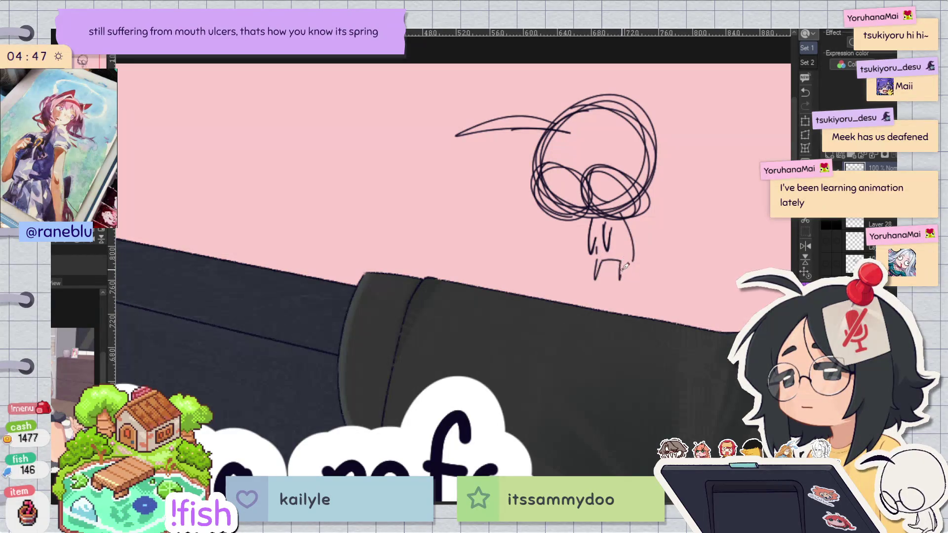
mouse_move(608, 102)
mouse_down()
mouse_move(602, 68)
mouse_move(607, 100)
mouse_up()
key(ctrl+0)
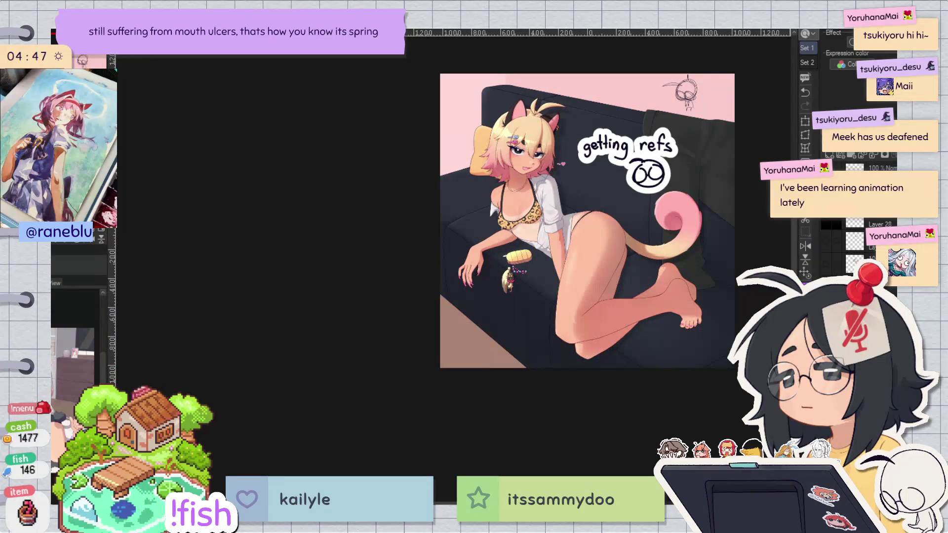
key(h)
key(h)
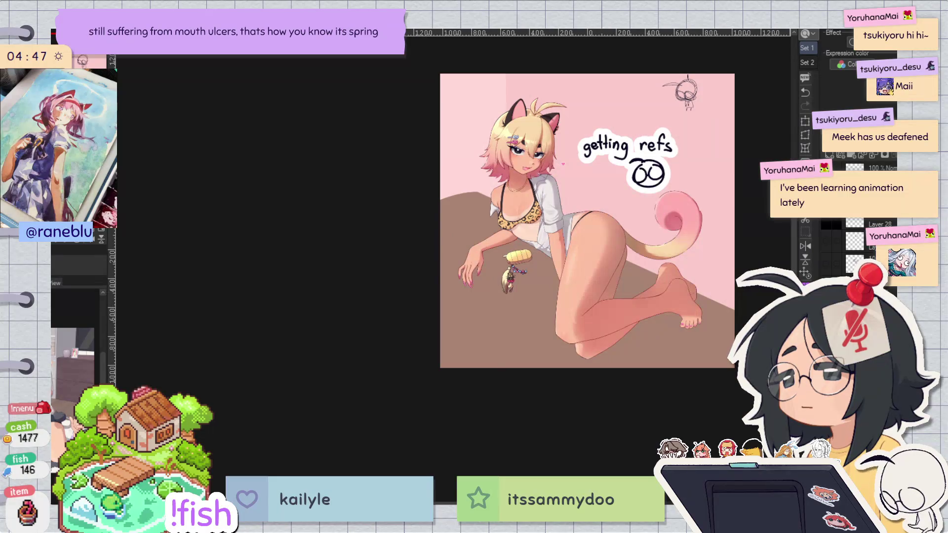
key(ctrl+z)
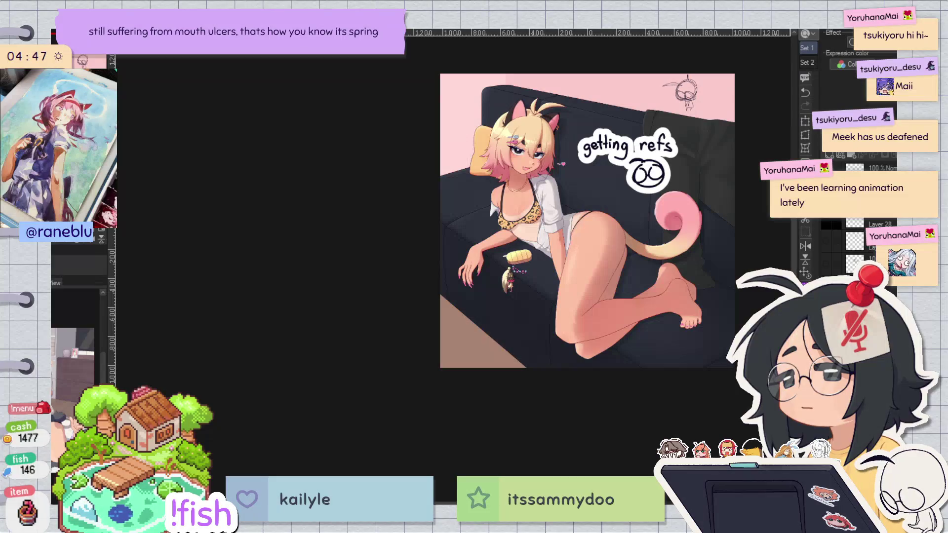
key(ctrl+y)
key(h)
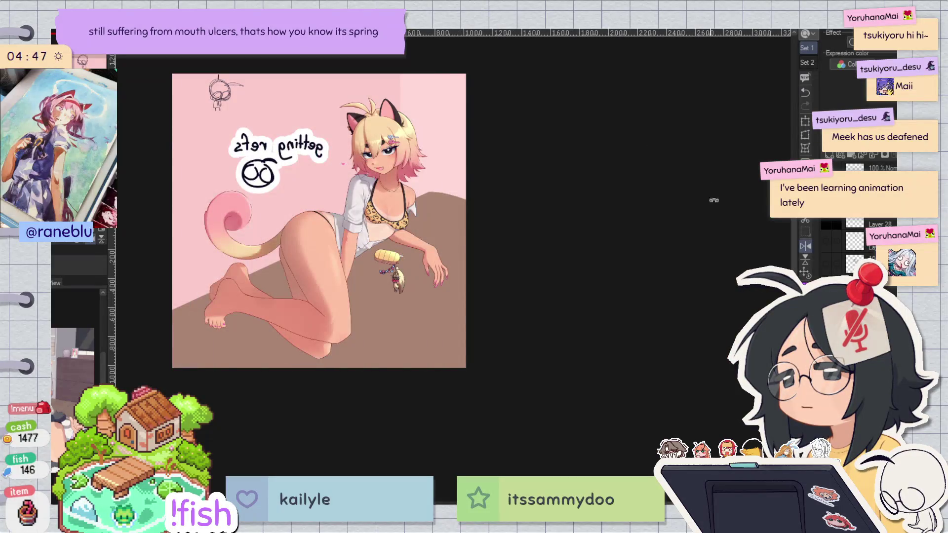
drag(712, 194, 575, 226)
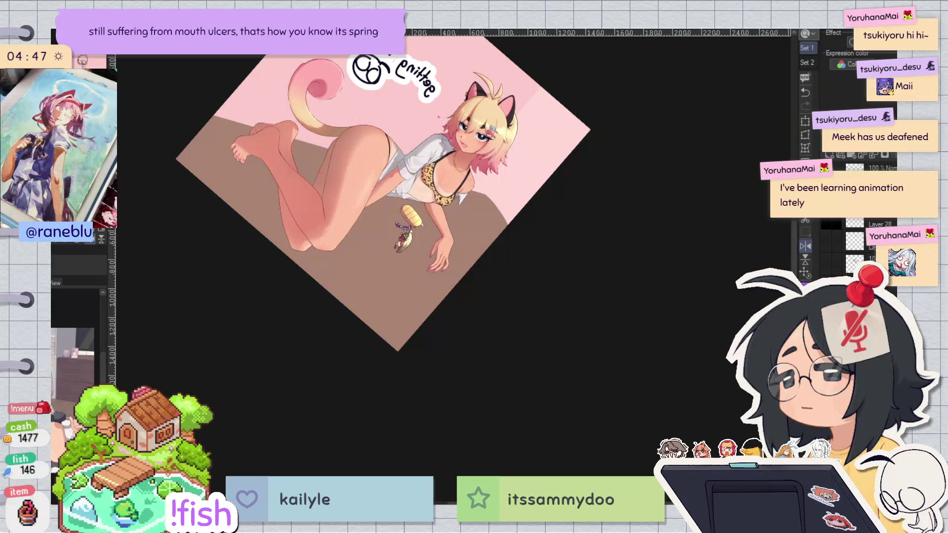
key(ctrl+@)
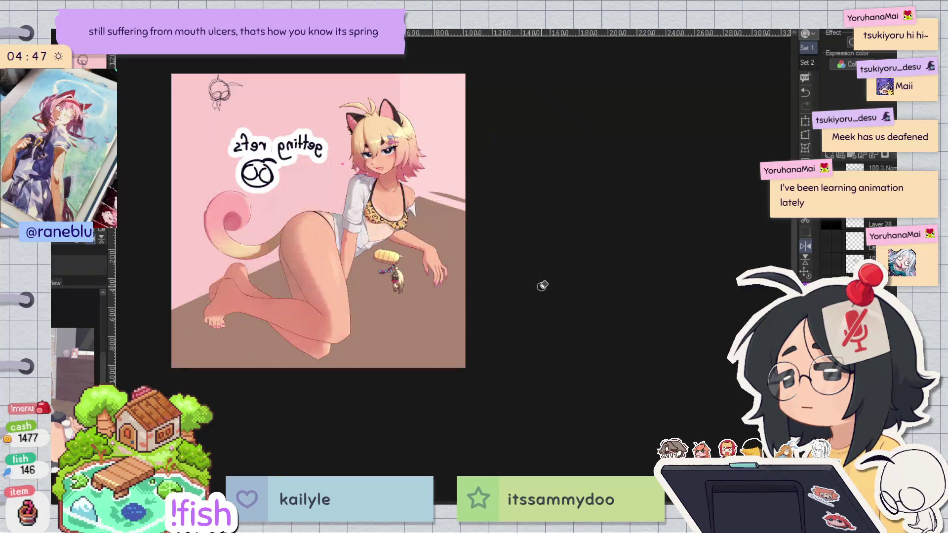
key(h)
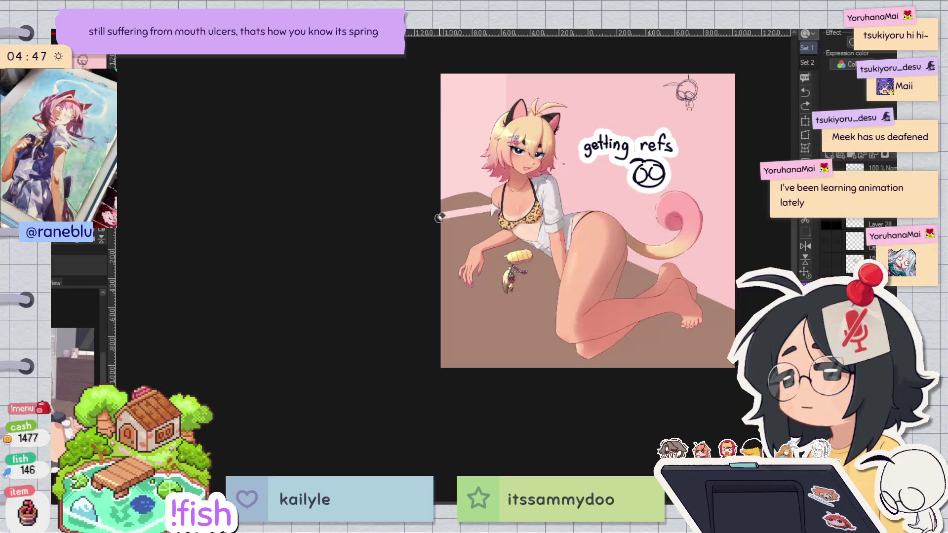
shift+click(490, 193)
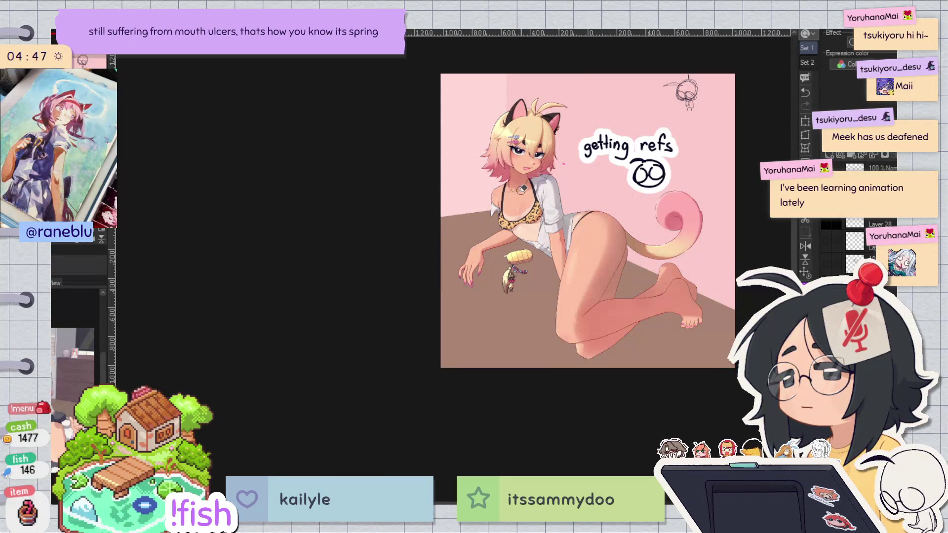
key(h)
key(h)
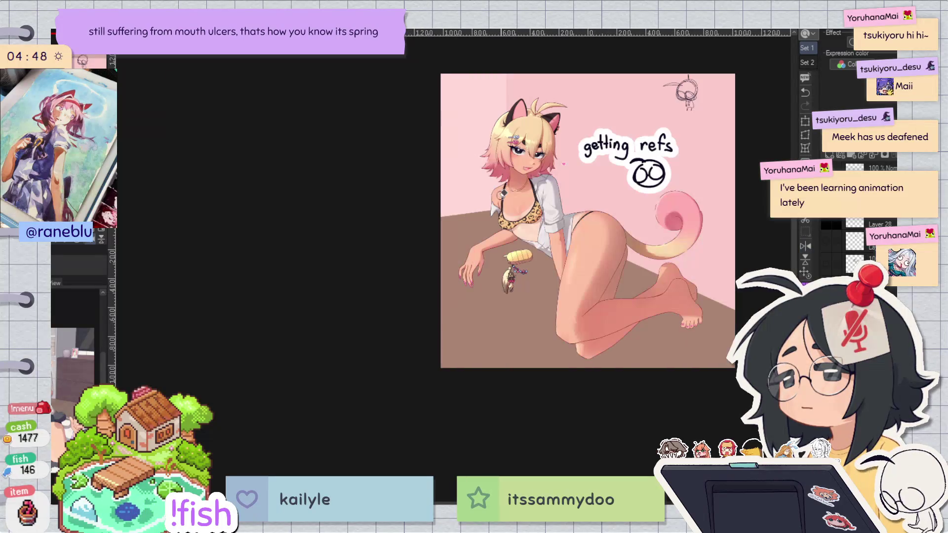
key(ctrl+z)
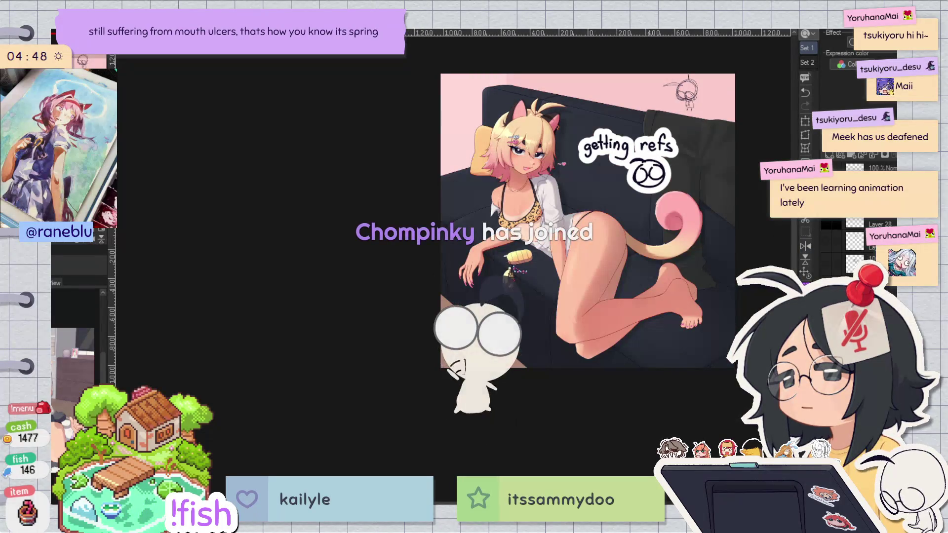
scroll(661, 267, up, 1)
scroll(661, 267, up, 1)
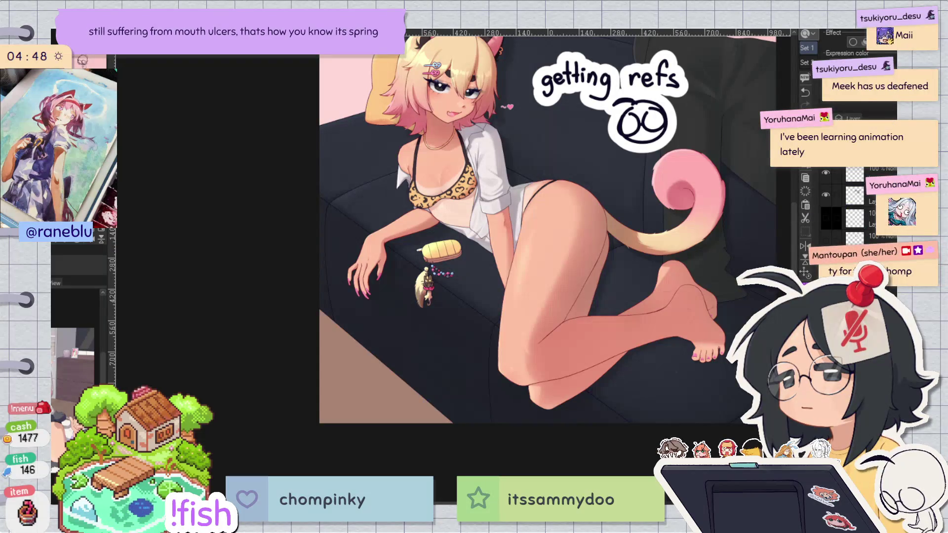
Step: Hide the 'getting refs' text layer
click(826, 195)
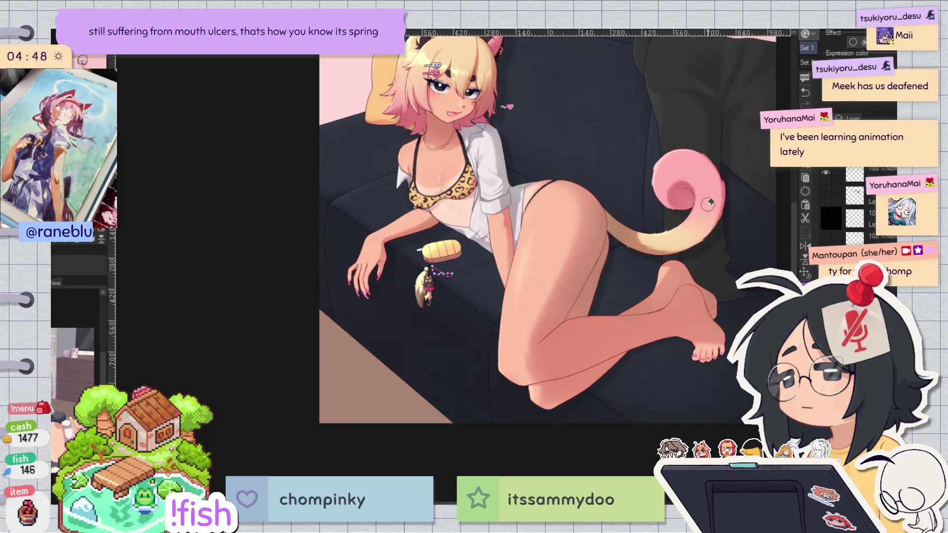
drag(648, 223, 653, 349)
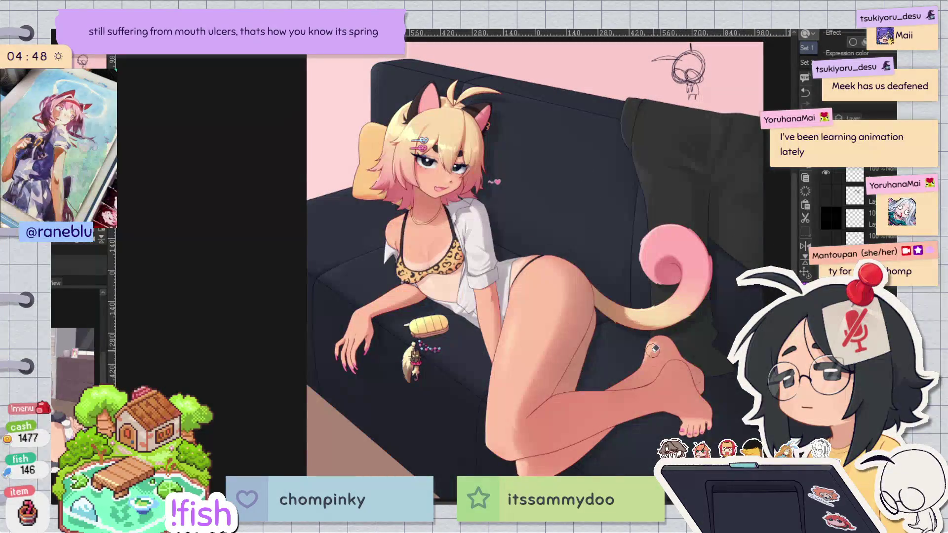
scroll(652, 349, down, 2)
scroll(531, 316, up, 1)
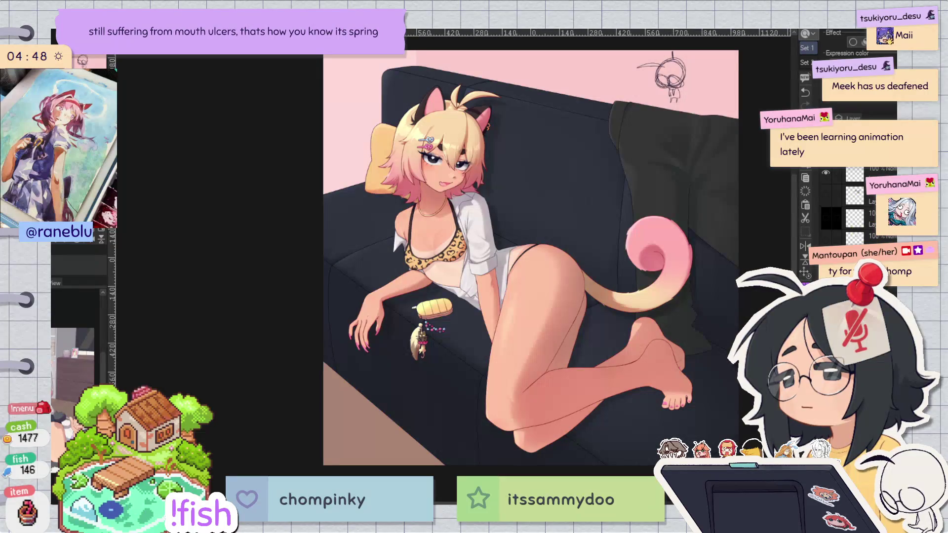
Step: Enlarge the squiggle-and-heart doodle and move it up-right beside her face
key(ctrl+t)
mouse_move(494, 177)
mouse_down()
mouse_move(558, 199)
mouse_move(553, 169)
mouse_move(533, 197)
mouse_move(541, 208)
mouse_move(527, 207)
mouse_up()
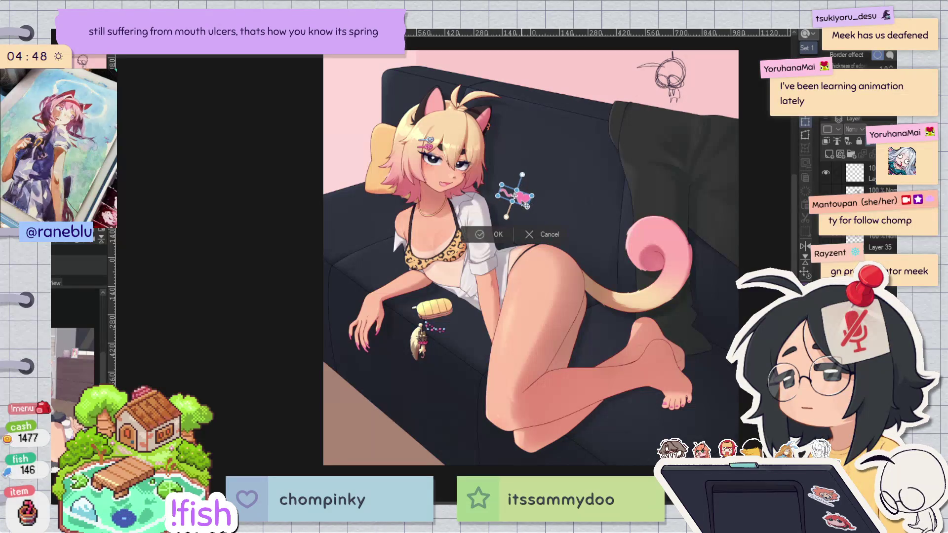
click(494, 234)
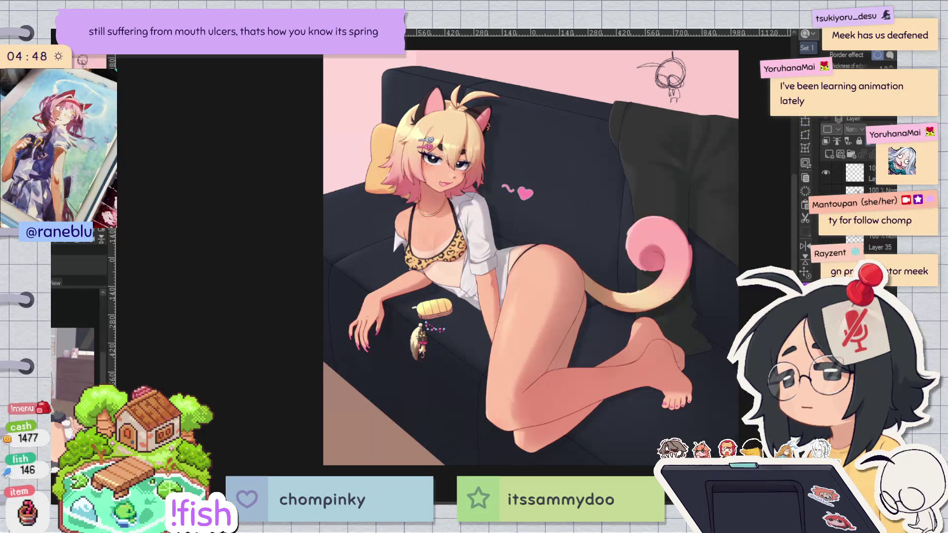
scroll(583, 69, up, 2)
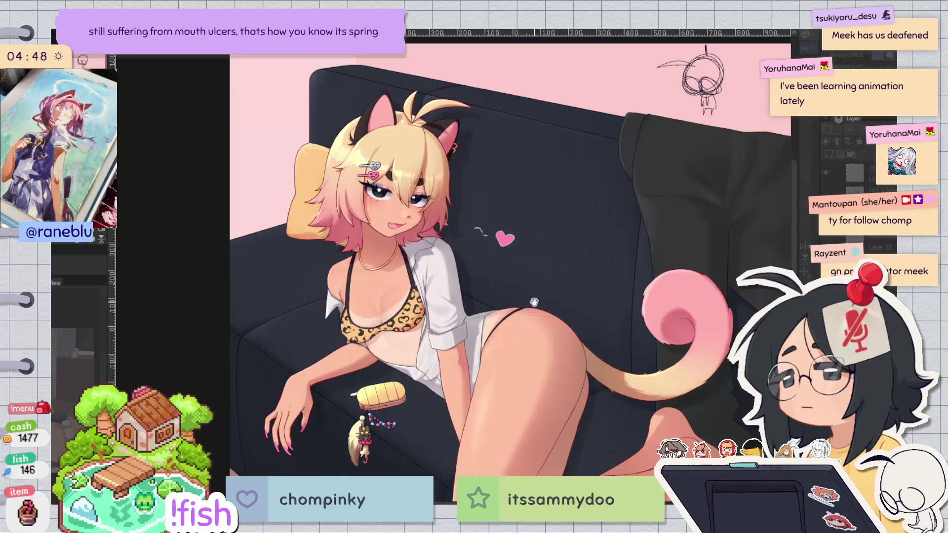
scroll(521, 280, up, 2)
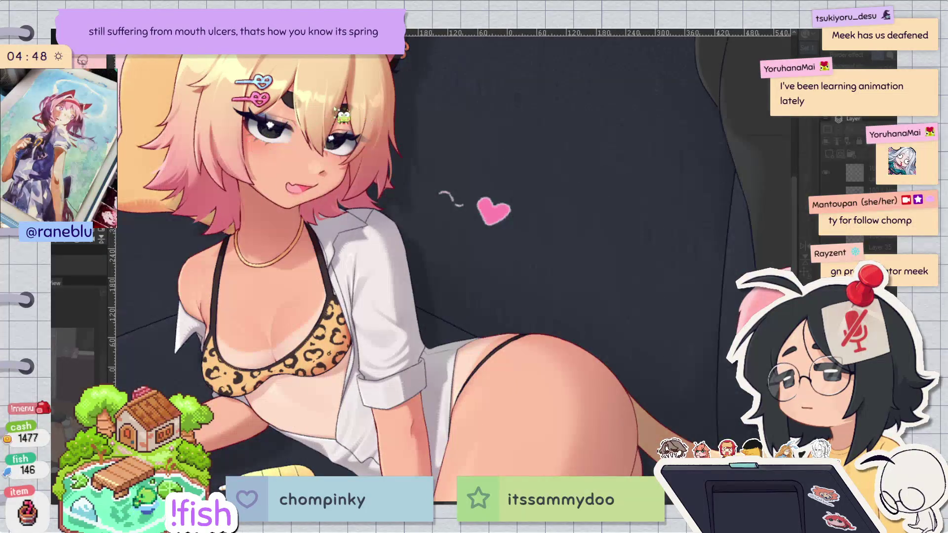
Step: Make the squiggle and heart bold pink, adding a pink wavy stroke beside the hair
key(ctrl+z)
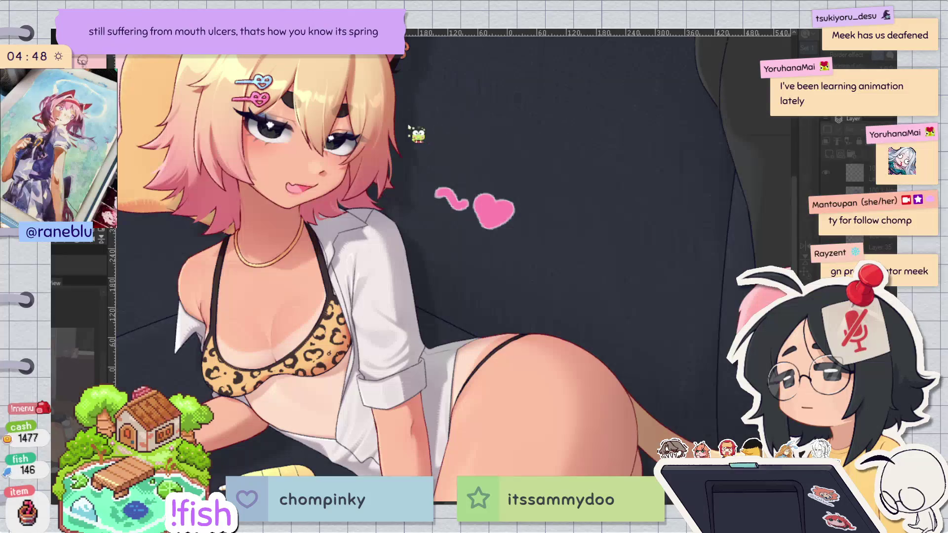
scroll(568, 168, down, 3)
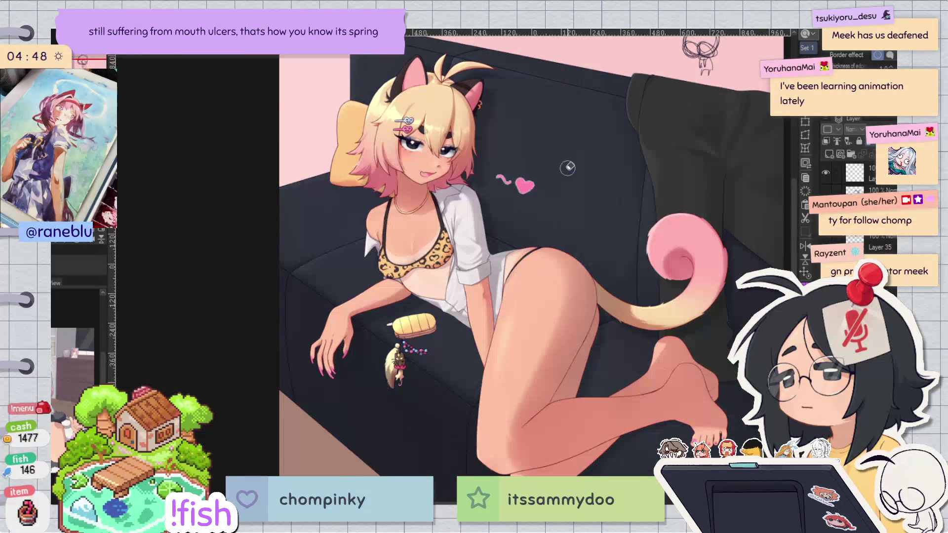
scroll(484, 185, up, 1)
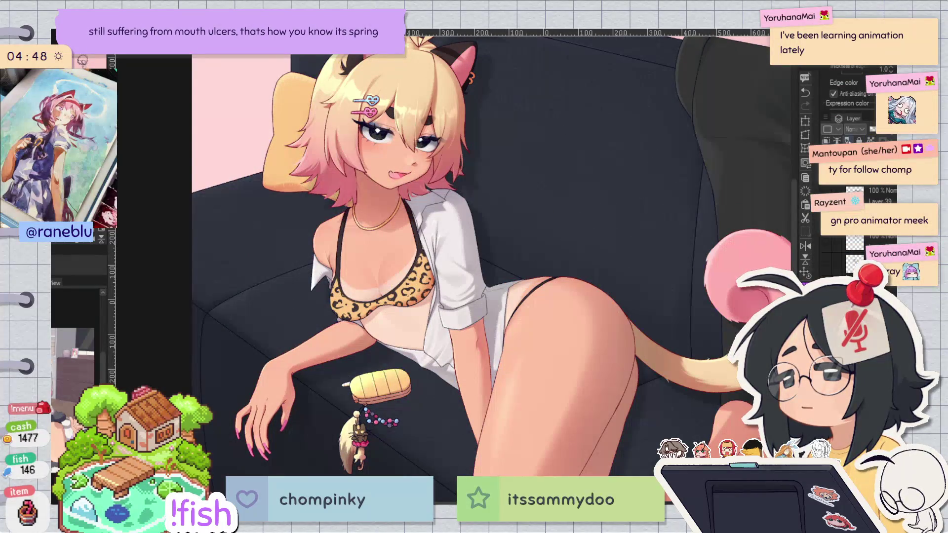
drag(499, 184, 517, 187)
Step: Set the edge thickness to 3.6, remove the wavy strokes, and draw a small pink heart
click(853, 72)
key(ctrl+z)
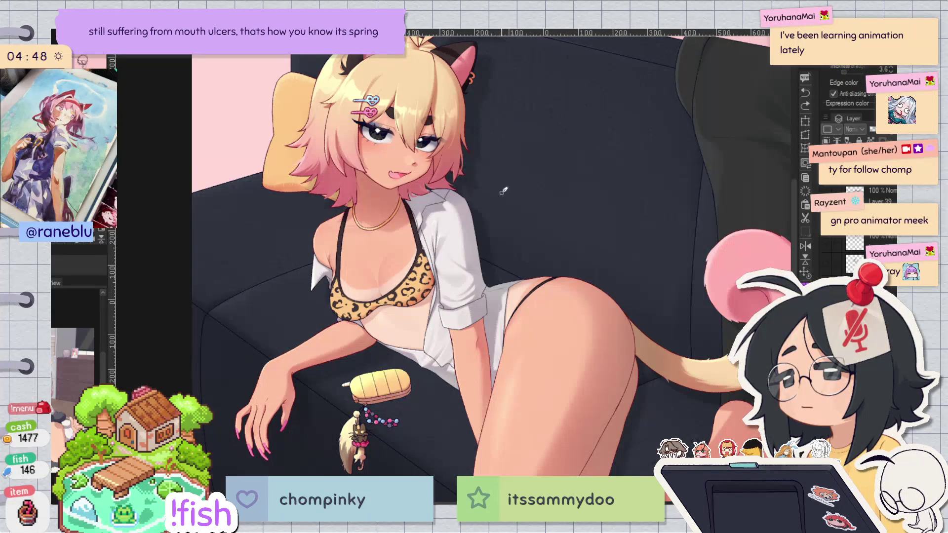
key(ctrl+z)
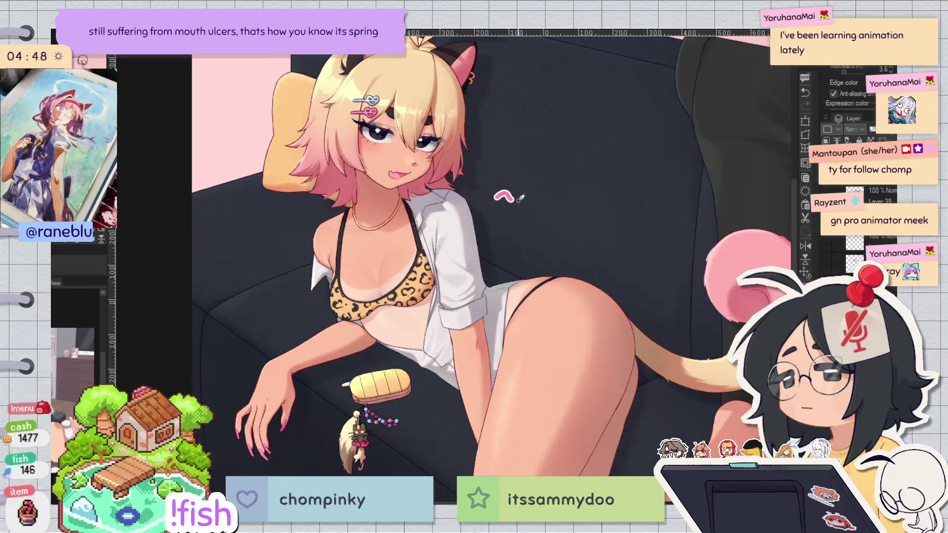
mouse_move(531, 193)
mouse_down()
mouse_move(538, 204)
mouse_move(552, 193)
mouse_move(549, 219)
mouse_up()
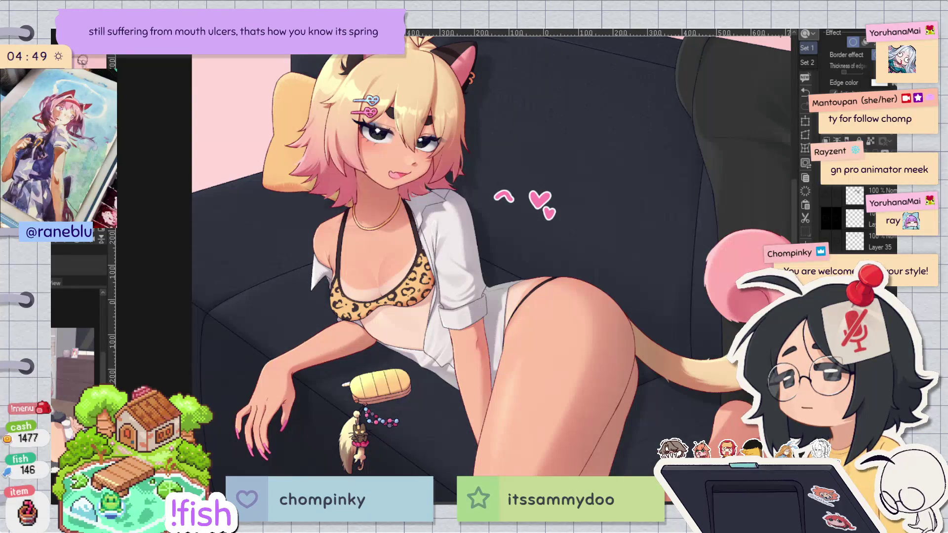
Step: Shift the two hearts up-left and deselect them
drag(527, 74, 623, 113)
mouse_move(621, 221)
mouse_down()
mouse_move(642, 277)
mouse_move(634, 219)
mouse_move(655, 203)
mouse_move(593, 256)
mouse_move(668, 219)
mouse_up()
key(ctrl+d)
key(h)
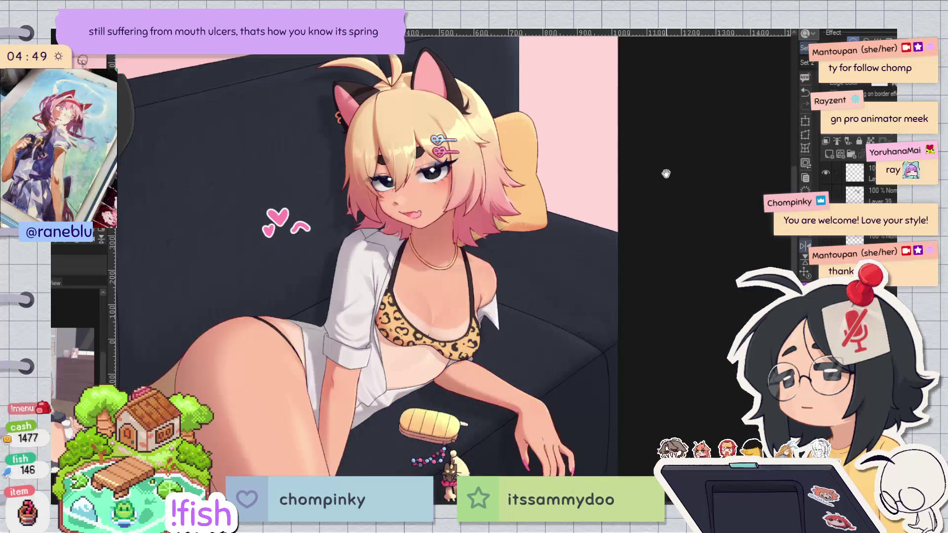
key(h)
Step: Hand-letter pink 'so empty' beside the hearts
key(h)
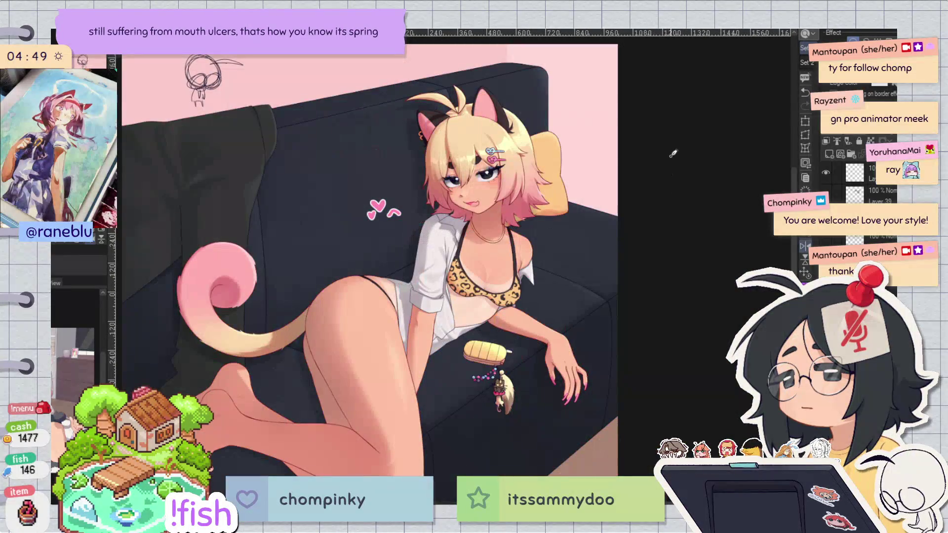
drag(471, 331, 624, 146)
key(h)
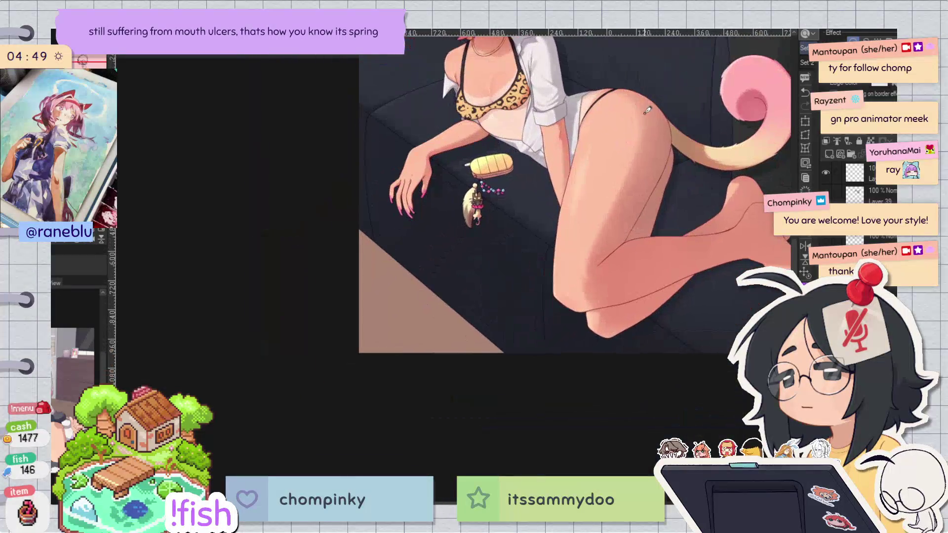
key(ctrl+0)
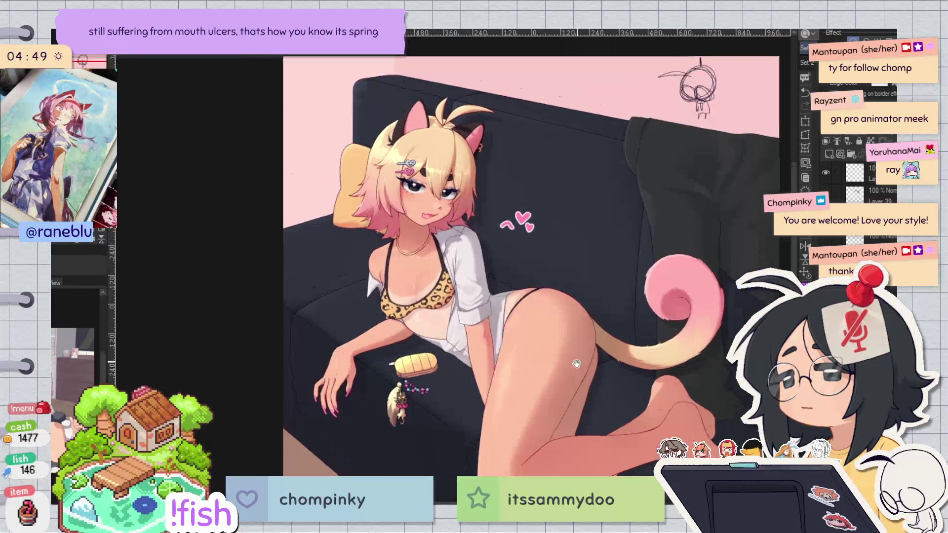
mouse_move(556, 254)
mouse_down()
mouse_move(574, 256)
mouse_move(583, 282)
mouse_move(598, 280)
mouse_move(602, 293)
mouse_up()
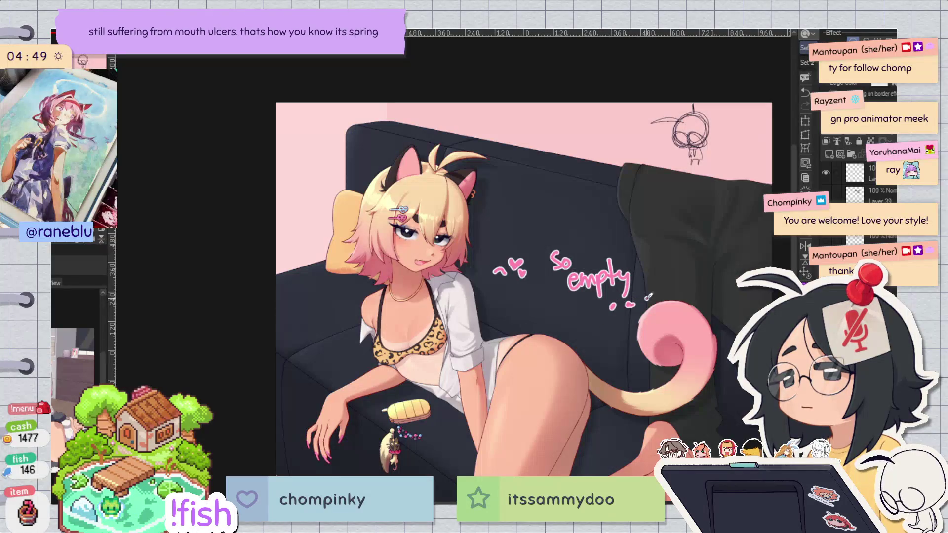
key(ctrl+minus)
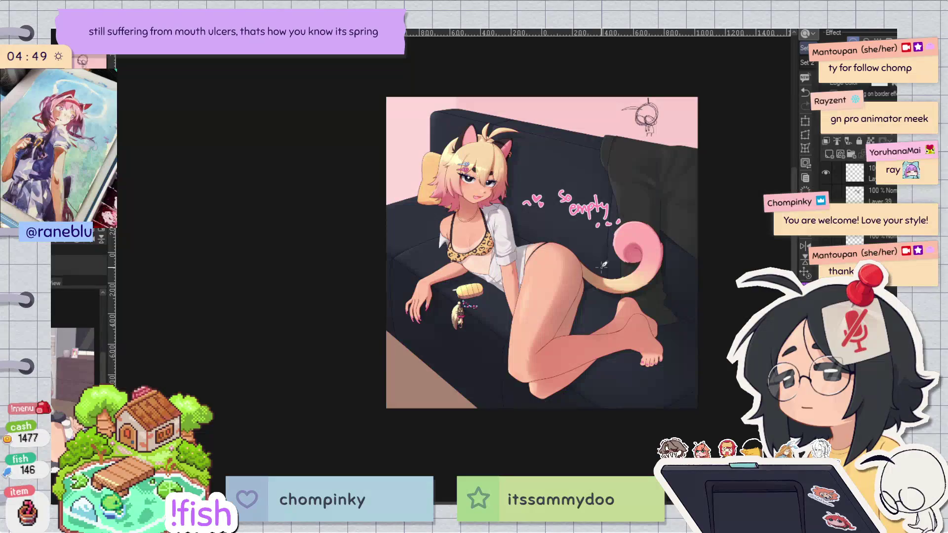
Step: Letter the first part of the pink signature, redrawing its first letter taller
scroll(544, 183, up, 2)
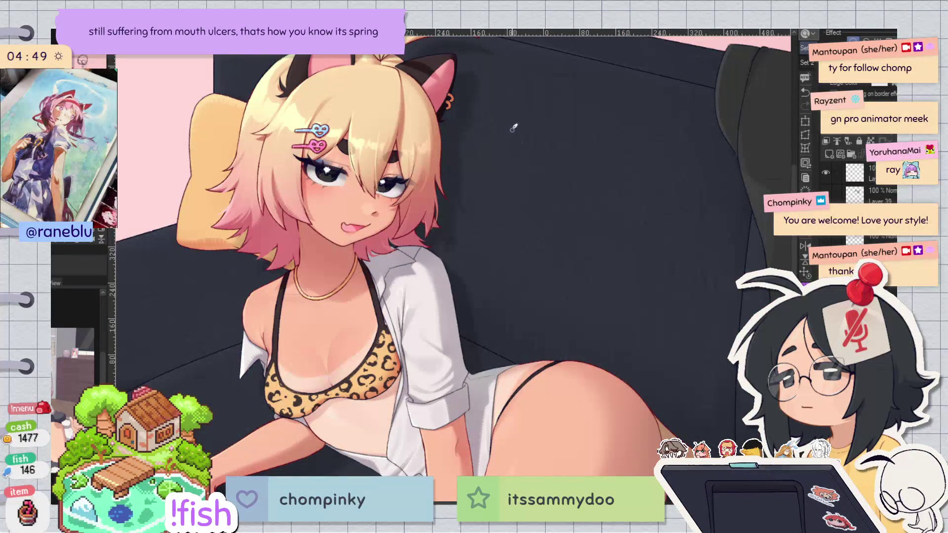
mouse_move(504, 174)
mouse_down()
mouse_move(502, 232)
mouse_move(519, 198)
mouse_move(502, 233)
mouse_up()
key(ctrl+z)
key(ctrl+z)
key(ctrl+z)
mouse_move(504, 193)
mouse_down()
mouse_move(517, 232)
mouse_move(518, 194)
mouse_move(533, 231)
mouse_up()
drag(539, 215, 517, 257)
mouse_move(549, 219)
mouse_down()
mouse_move(538, 232)
mouse_move(571, 231)
mouse_move(569, 251)
mouse_up()
Step: Finish the remaining signature letters and add a curly bracket to its left
click(582, 211)
drag(600, 219, 605, 236)
mouse_move(616, 194)
mouse_down()
mouse_move(614, 238)
mouse_move(623, 218)
mouse_move(628, 239)
mouse_move(639, 219)
mouse_up()
mouse_move(637, 230)
mouse_down()
mouse_move(651, 224)
mouse_move(653, 241)
mouse_up()
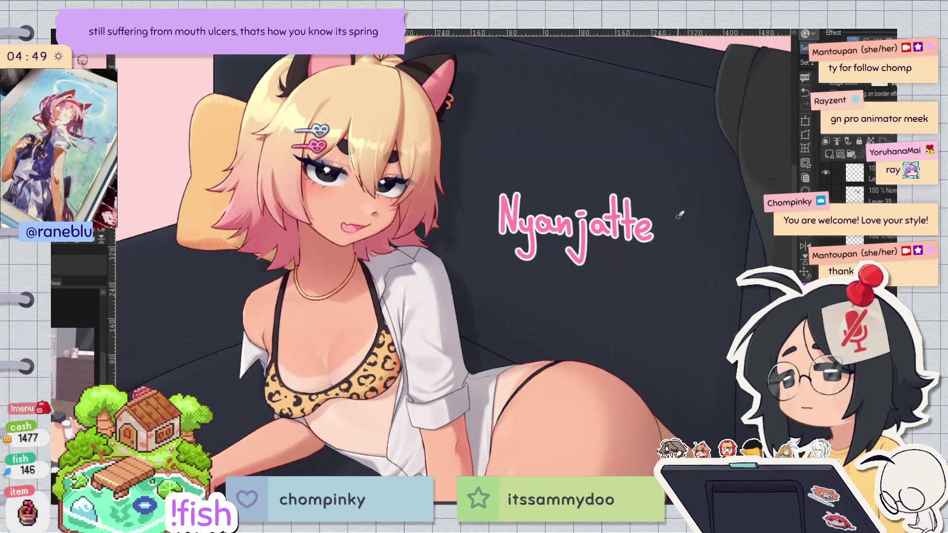
drag(478, 209, 488, 256)
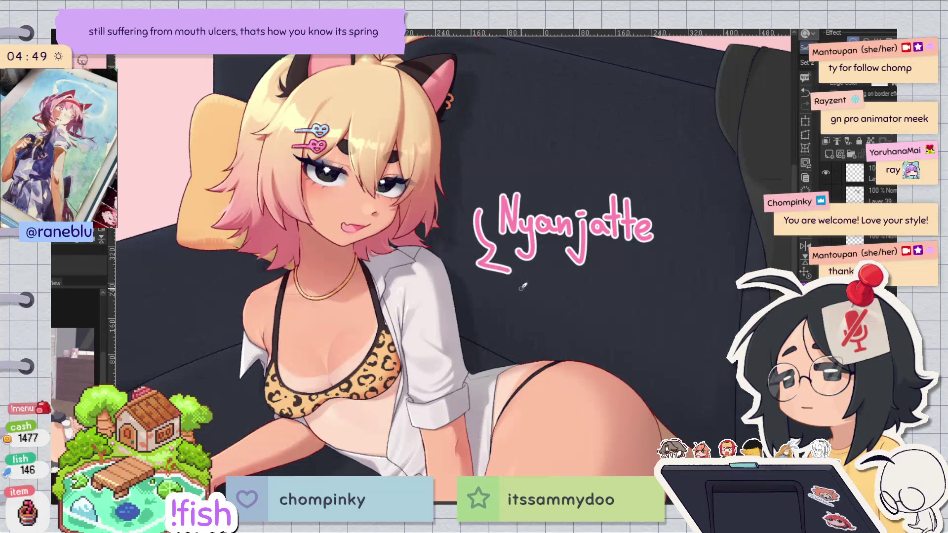
Step: Rotate the signature lettering clockwise, commit it, and check the mirrored view
scroll(585, 242, down, 3)
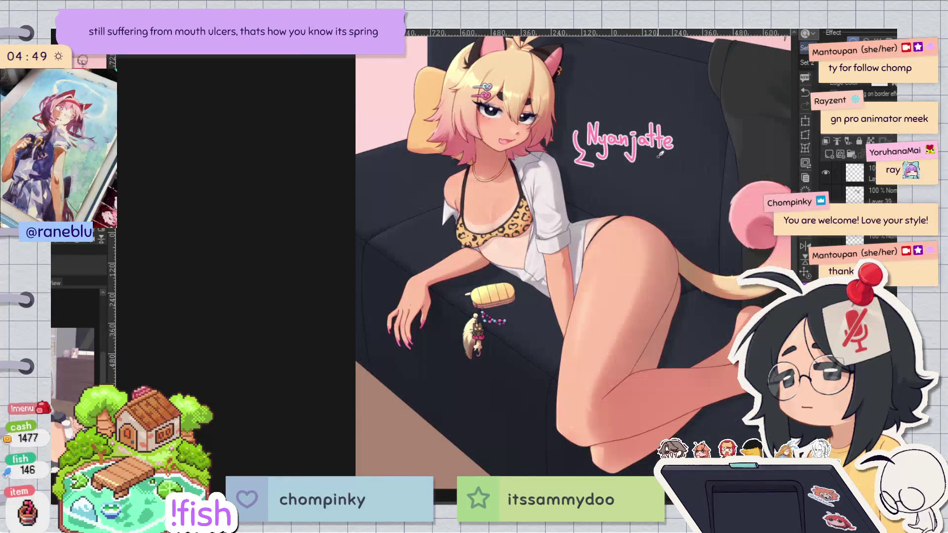
mouse_move(665, 312)
mouse_down()
mouse_move(637, 334)
mouse_move(613, 337)
mouse_up()
key(ctrl+t)
mouse_move(627, 271)
mouse_down()
mouse_move(621, 285)
mouse_move(637, 232)
mouse_move(674, 337)
mouse_up()
click(544, 303)
scroll(674, 337, down, 5)
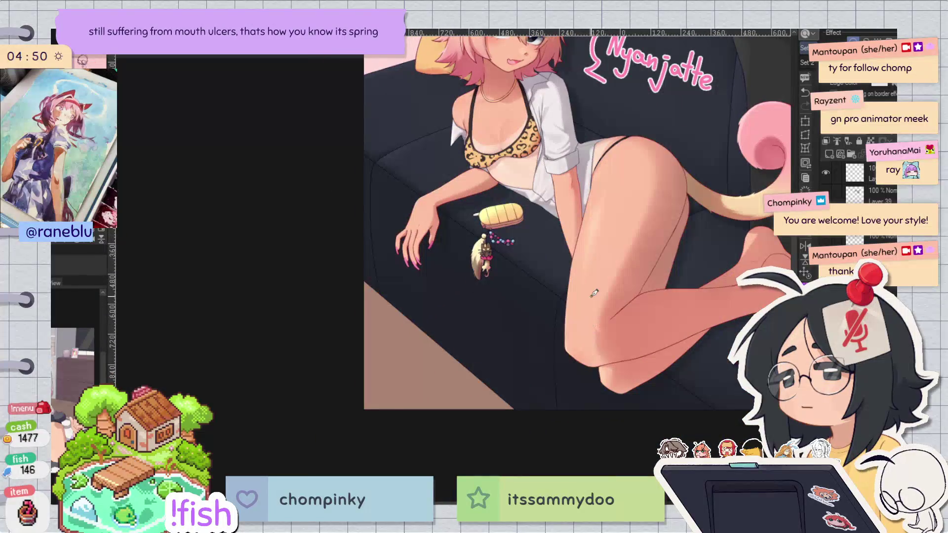
key(h)
scroll(594, 294, down, 5)
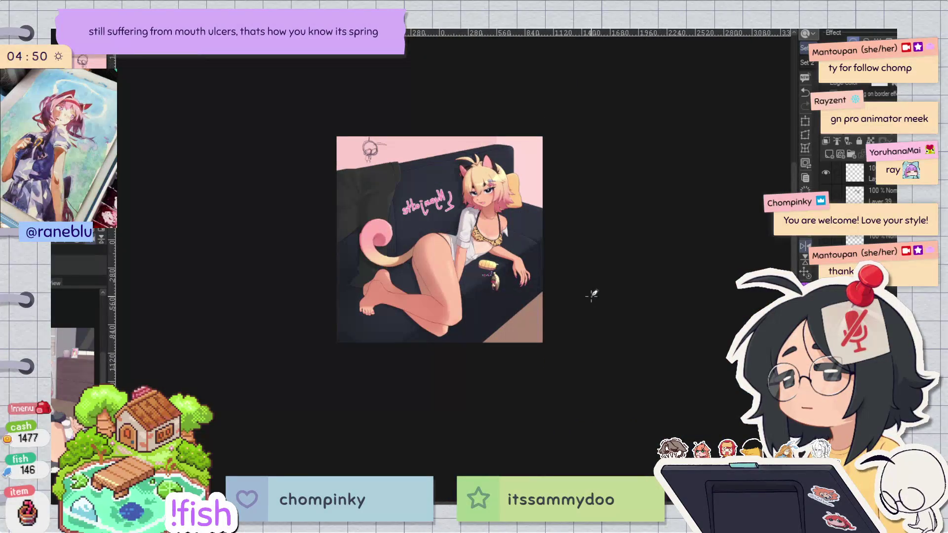
Step: Try distorting the layer with Free Transform, undo the distortion, and finish with no change
key(h)
scroll(385, 244, up, 2)
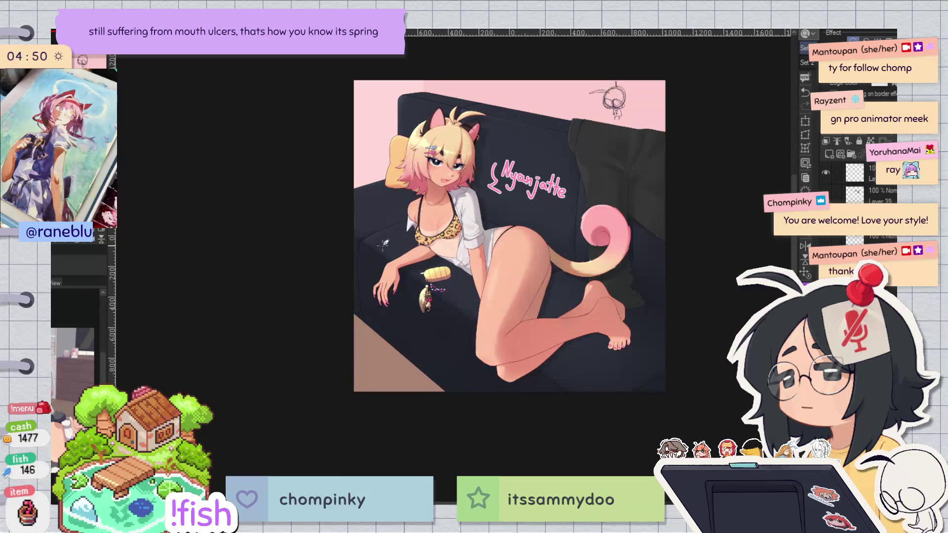
key(ctrl+t)
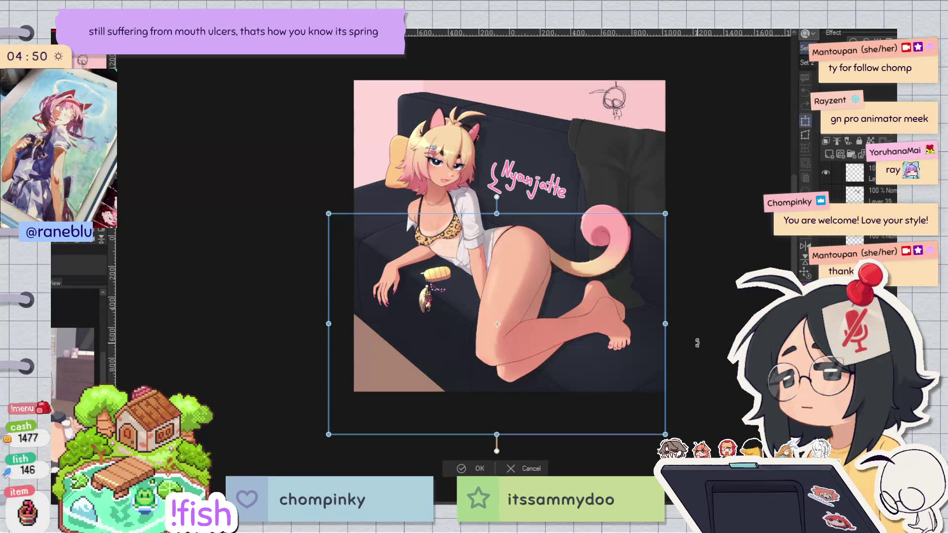
key(h)
mouse_move(578, 214)
mouse_down()
mouse_move(568, 276)
mouse_move(533, 301)
mouse_up()
key(ctrl+z)
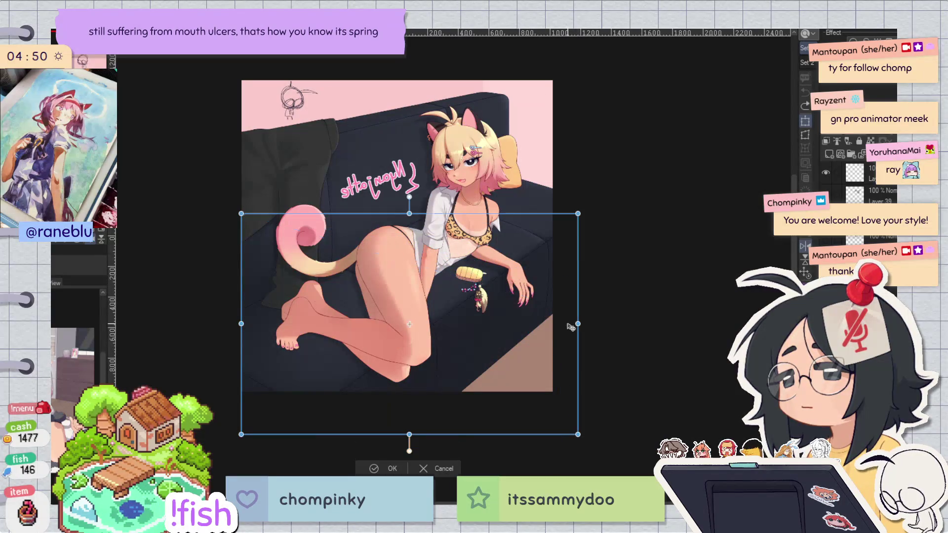
key(h)
click(464, 469)
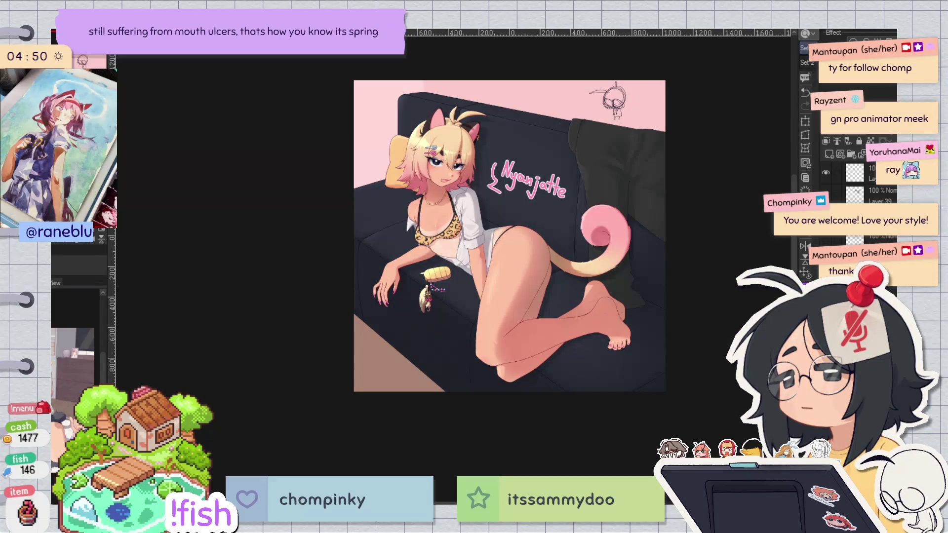
Step: Draw a small mark and a short plank line on the lower-left floor, checking in mirrored view
key(h)
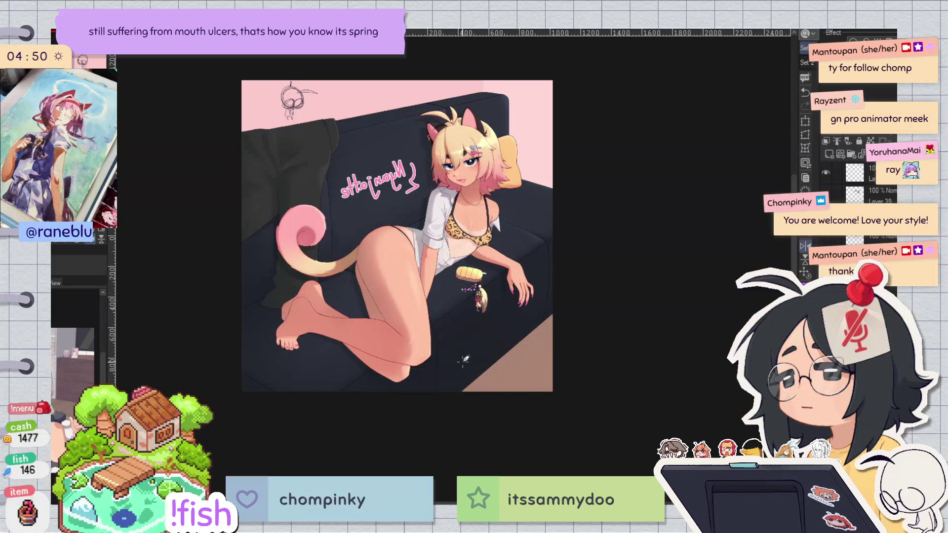
key(h)
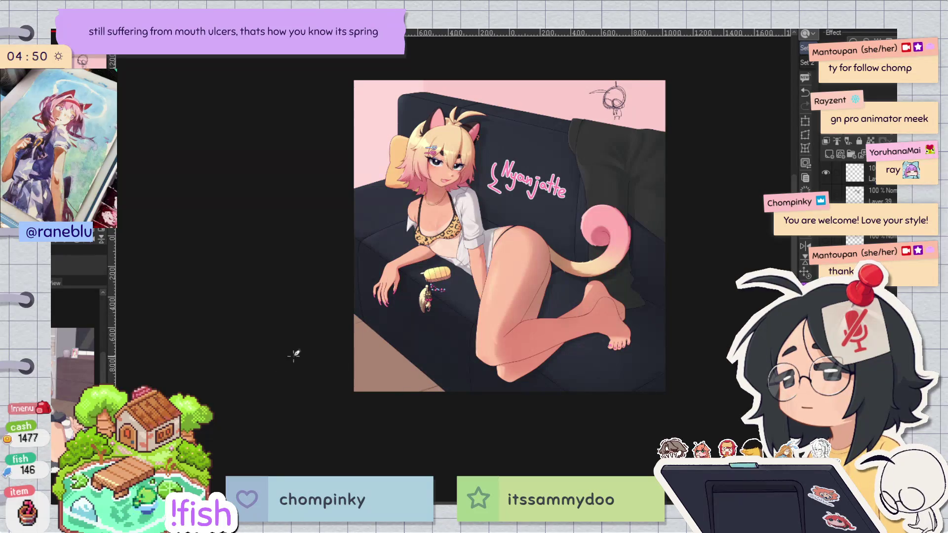
key(h)
key(h)
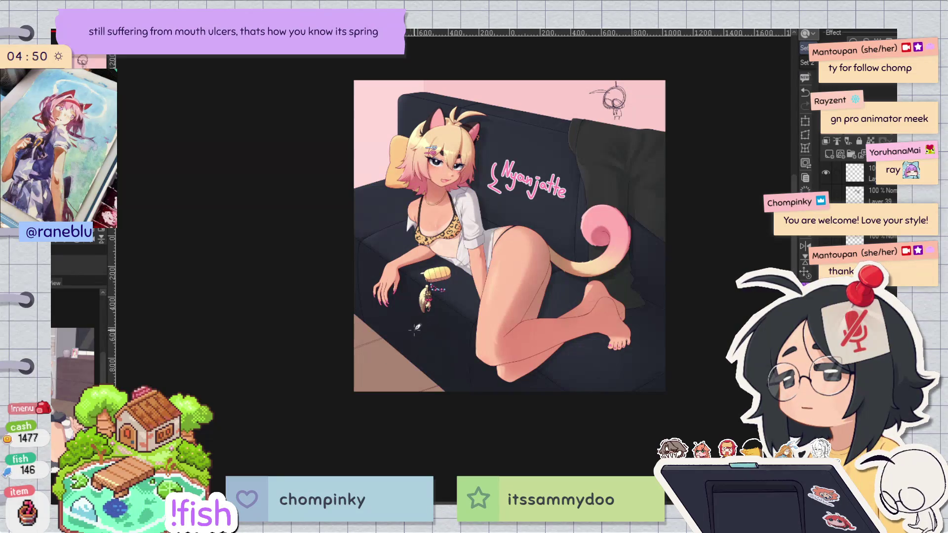
key(ctrl+z)
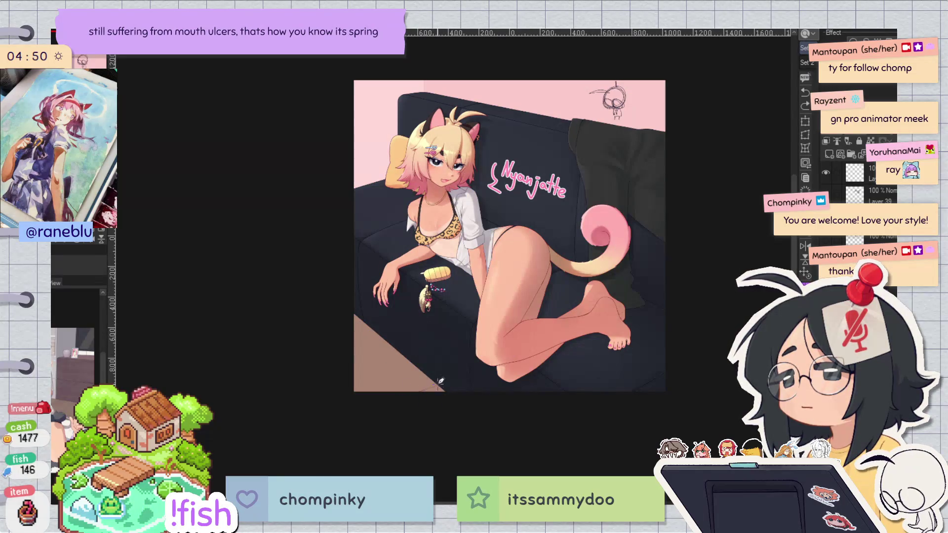
click(345, 403)
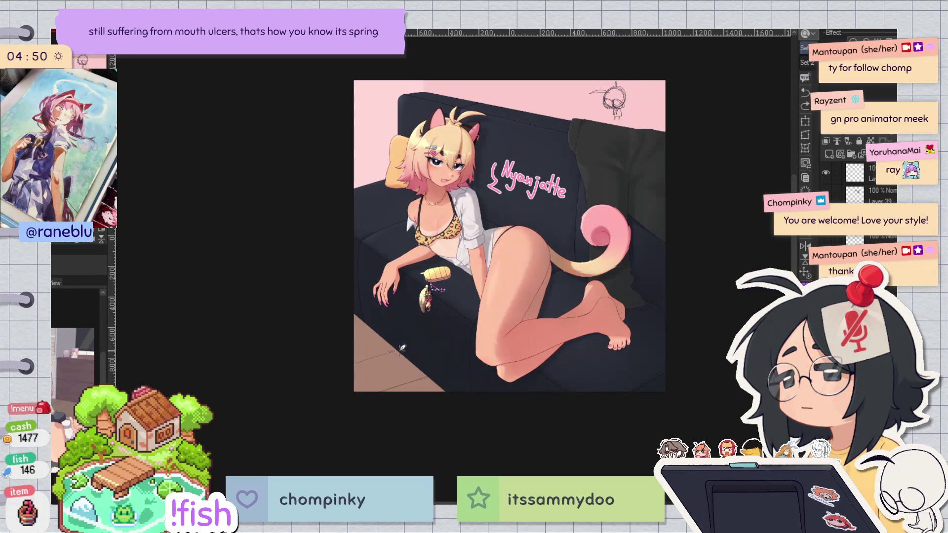
click(361, 319)
key(h)
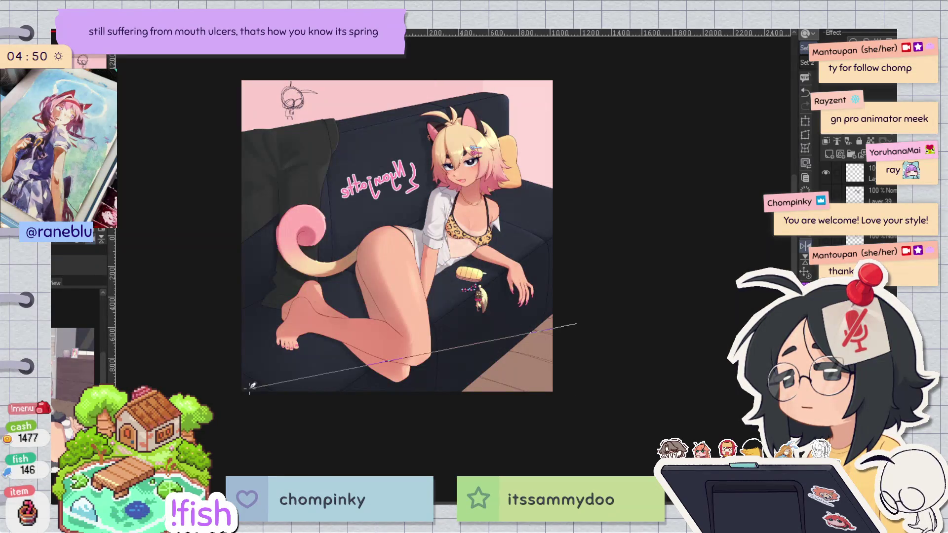
key(h)
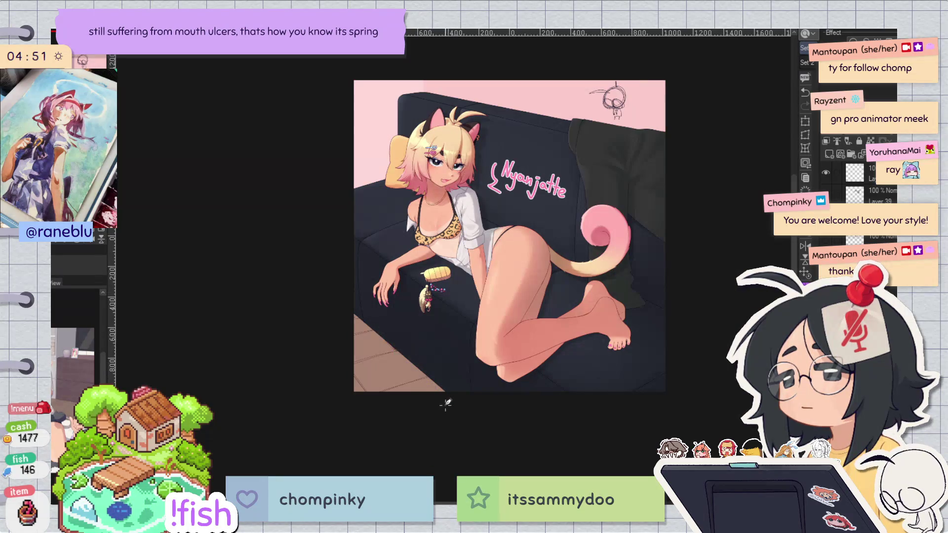
Step: Zoom in on the floor below the couch and draw another plank line
key(h)
scroll(578, 324, up, 3)
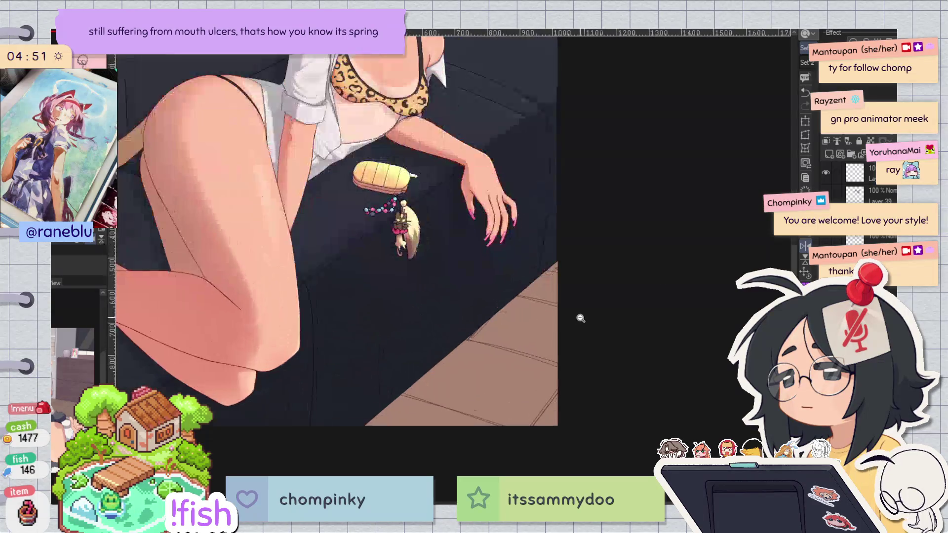
key(h)
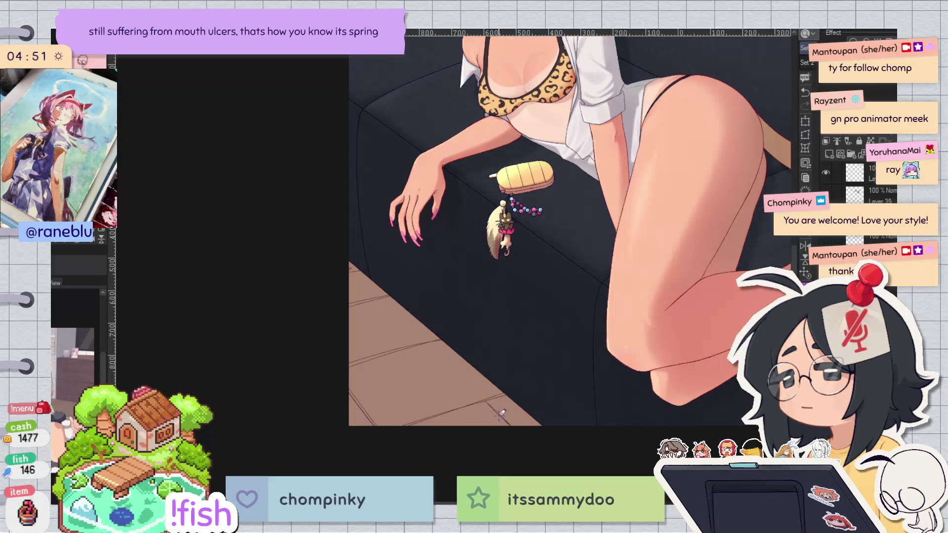
key(h)
scroll(559, 248, down, 3)
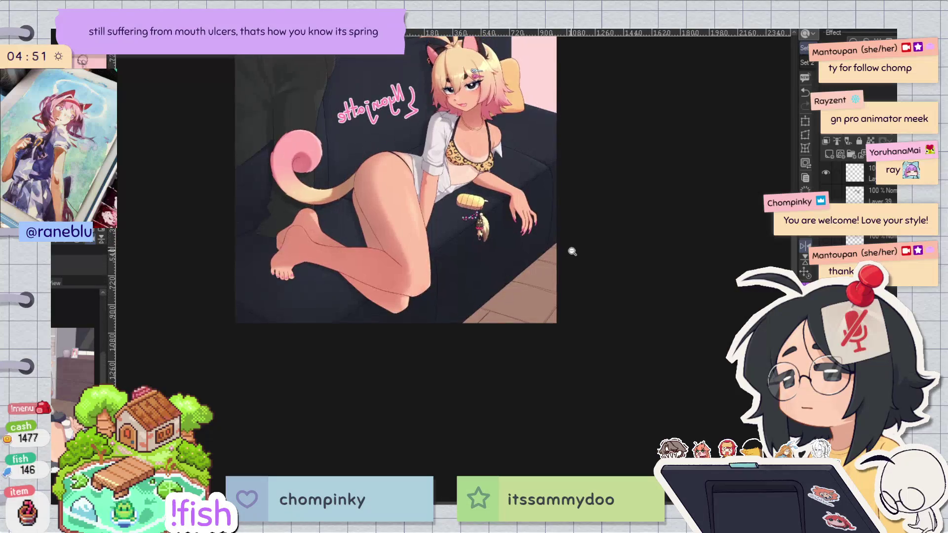
key(h)
click(497, 328)
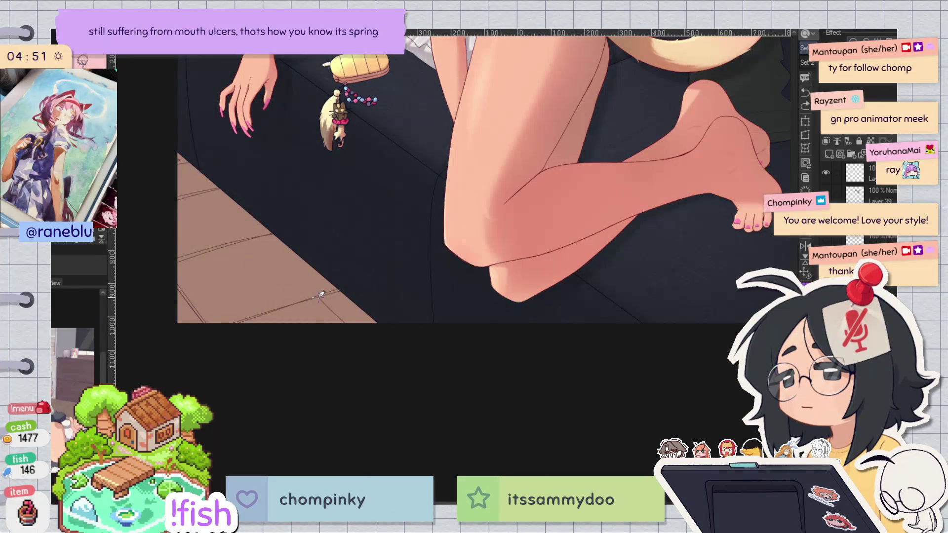
drag(321, 296, 345, 318)
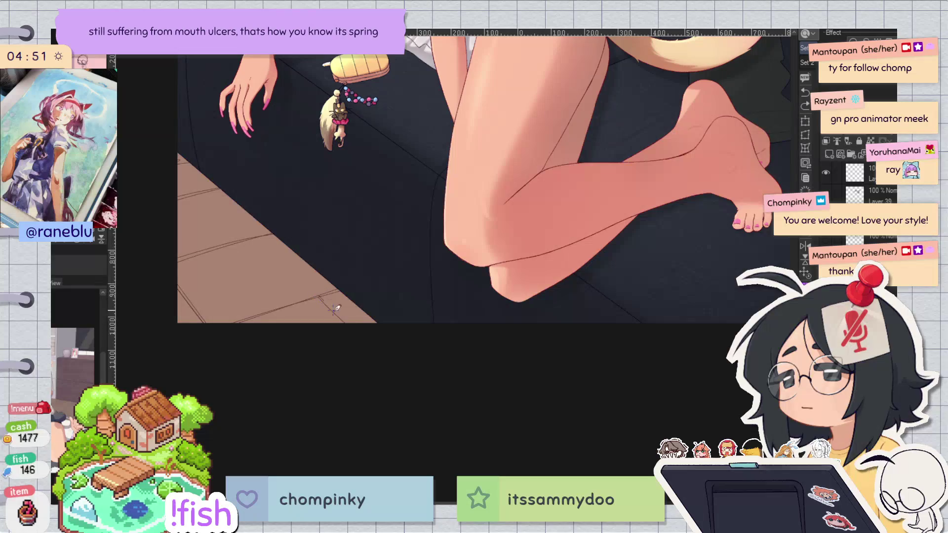
Step: Check the floor in mirrored view, then lasso the lower-left floor corner and shift it up-left
key(h)
scroll(677, 312, down, 4)
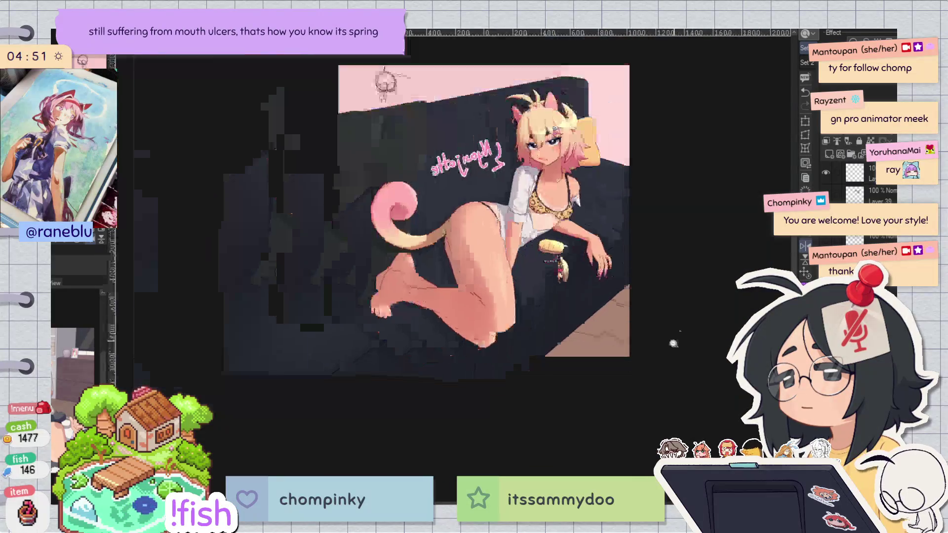
key(h)
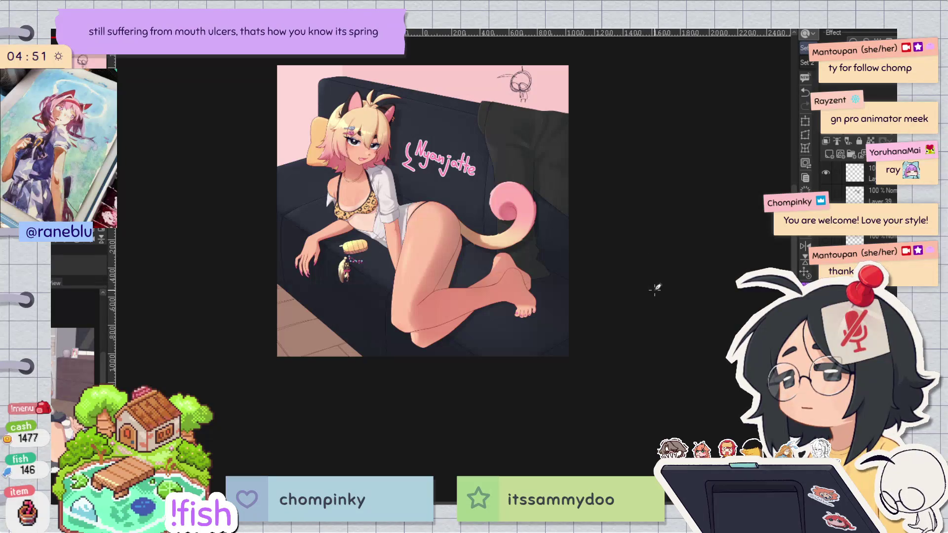
drag(409, 370, 269, 414)
drag(387, 353, 385, 350)
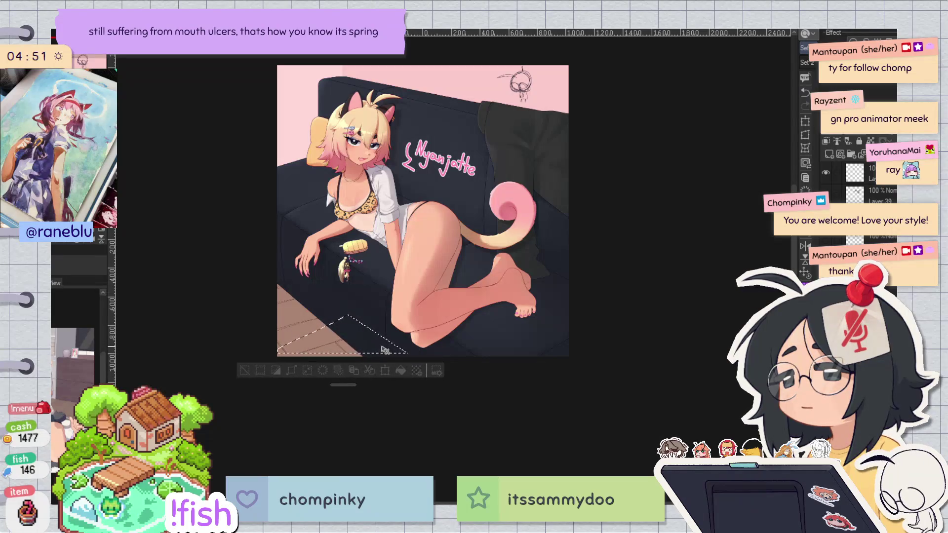
Step: Clear the lasso selection, then rotate and pan the view across the floor and the hand with keychain
key(ctrl+d)
key(h)
scroll(621, 350, up, 2)
drag(621, 350, 473, 327)
scroll(473, 327, up, 2)
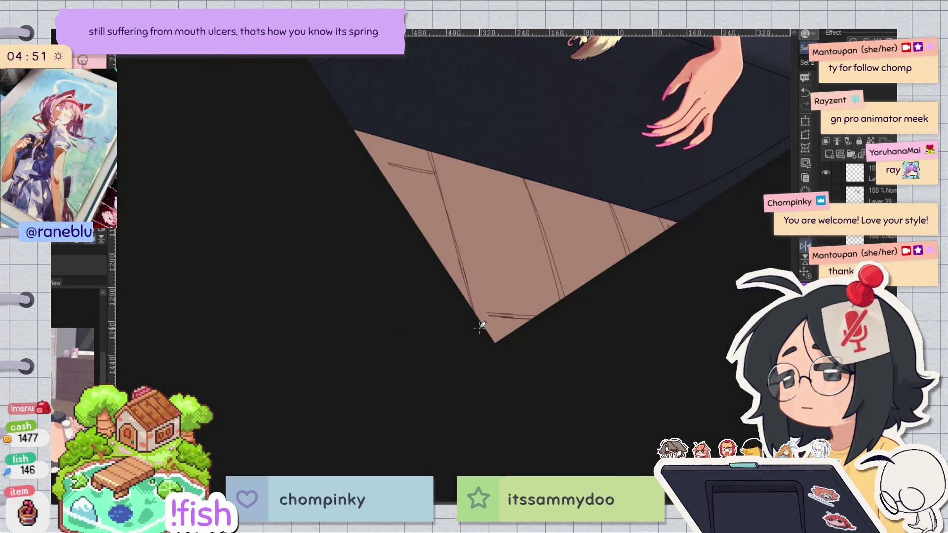
key(h)
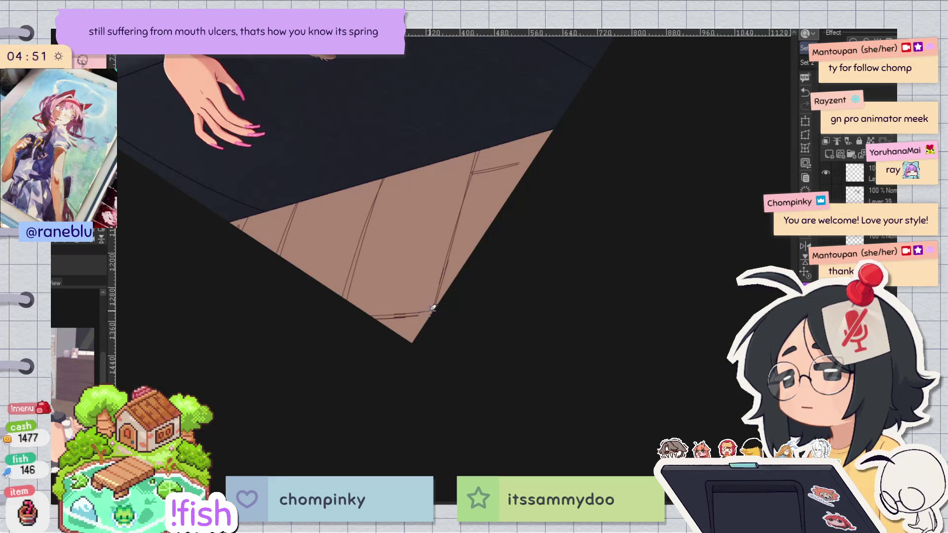
mouse_move(514, 165)
mouse_down()
mouse_move(588, 143)
mouse_move(497, 254)
mouse_up()
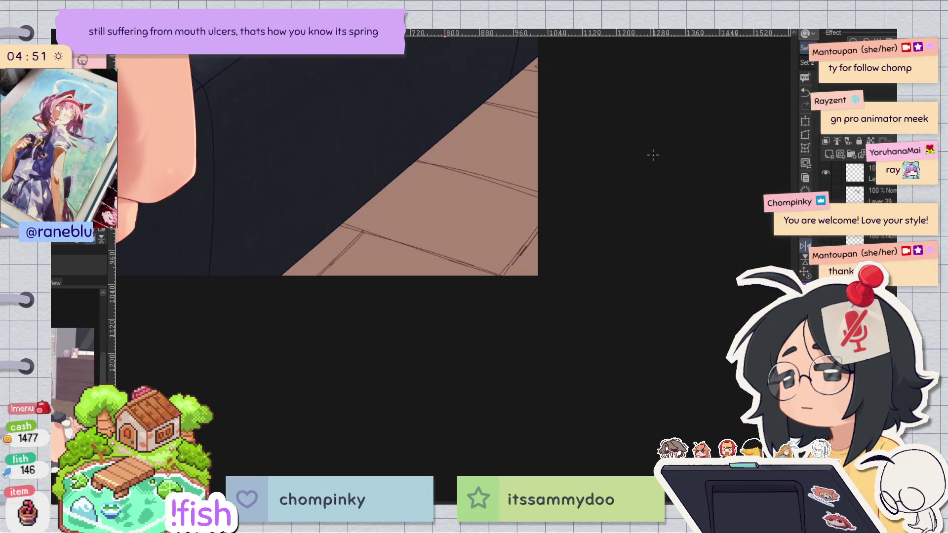
key(h)
drag(656, 186, 644, 245)
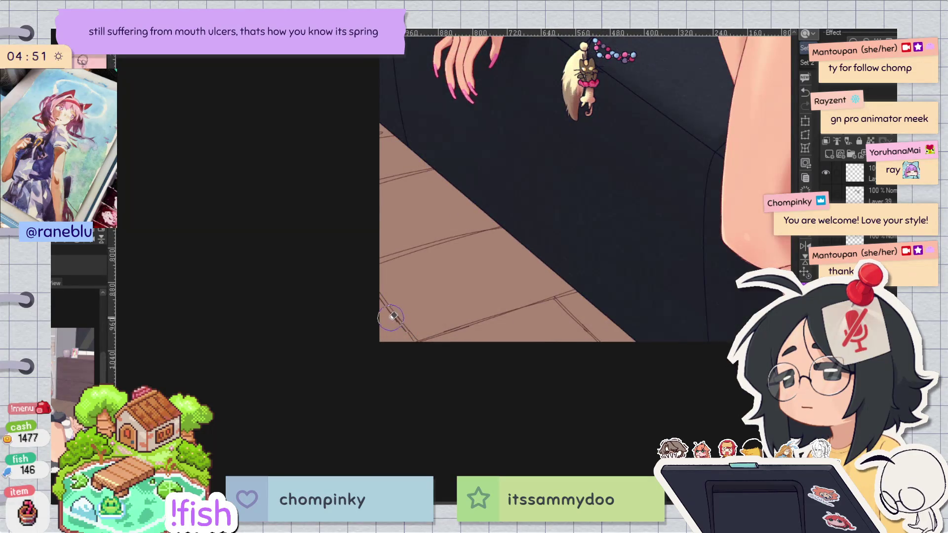
key(h)
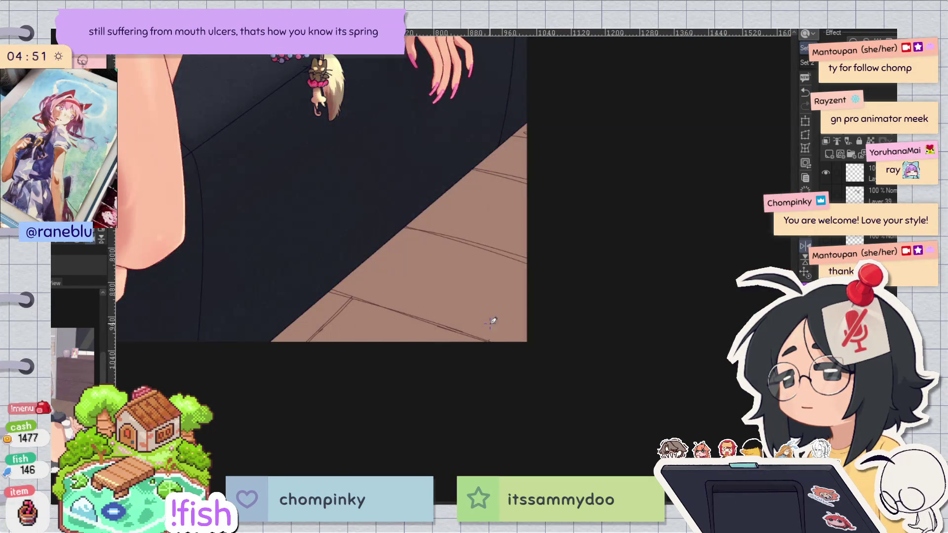
Step: Try a new diagonal plank line on the floor, undo it, and check in mirrored view
mouse_move(491, 330)
mouse_down()
mouse_move(527, 299)
mouse_move(491, 338)
mouse_up()
key(ctrl+z)
key(ctrl+z)
key(h)
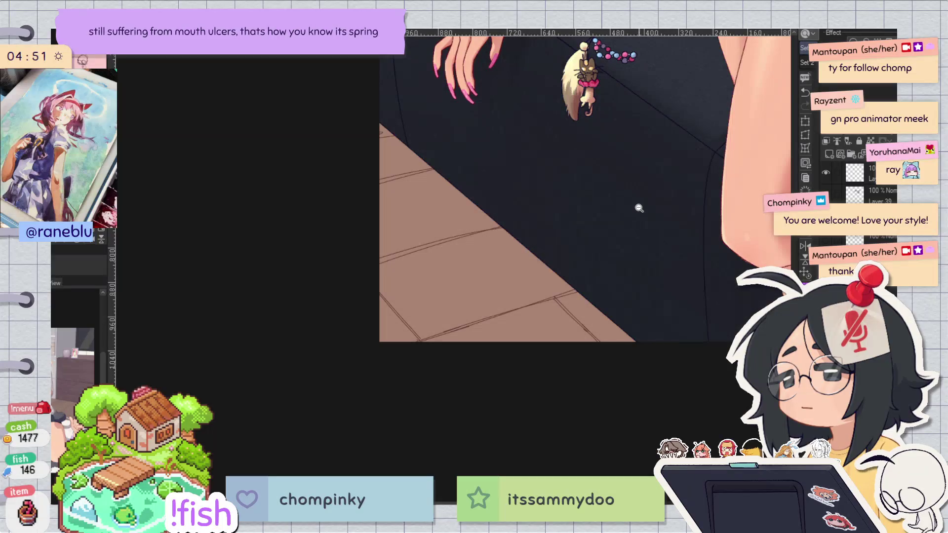
scroll(641, 204, down, 2)
key(h)
scroll(446, 207, up, 3)
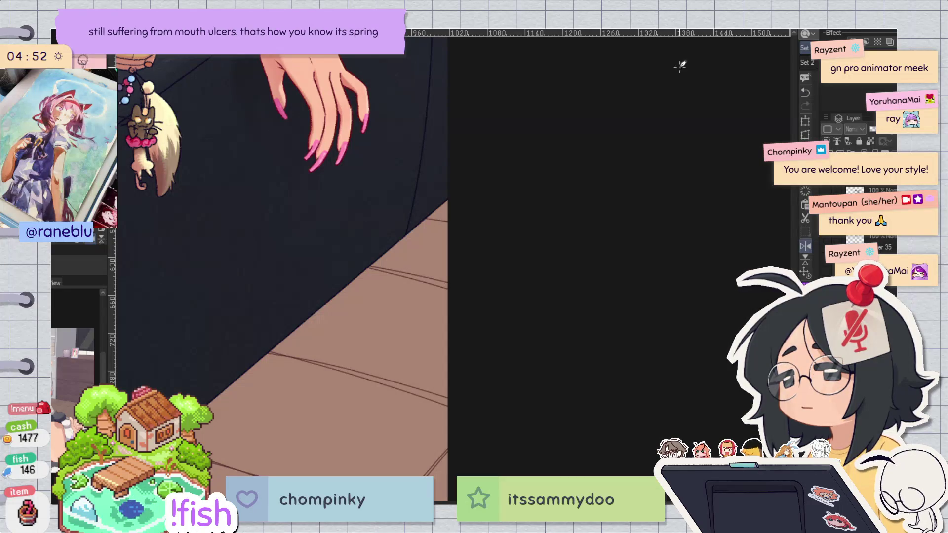
Step: Rotate the view so the floor slants diagonally and retrace a plank line to darken it
key(h)
drag(599, 227, 489, 232)
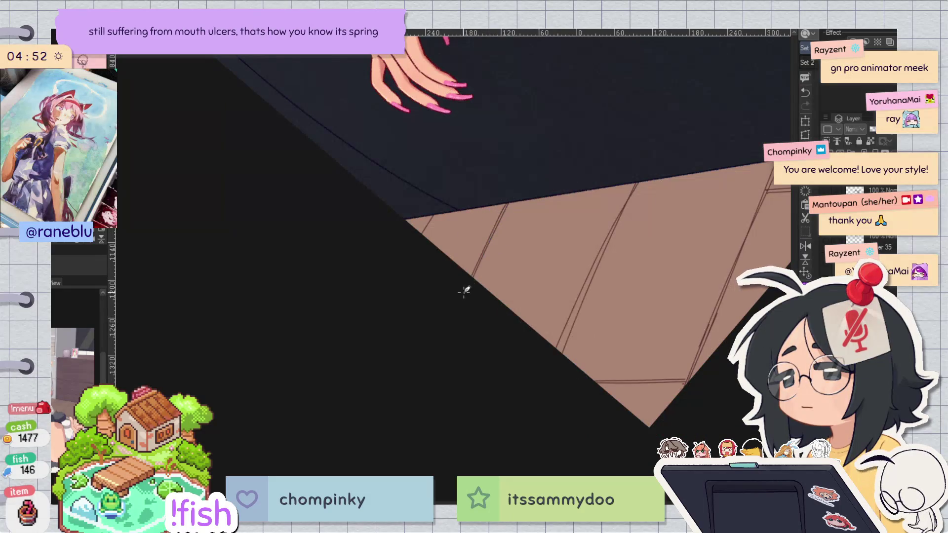
key(ctrl+0)
key(h)
drag(713, 205, 470, 316)
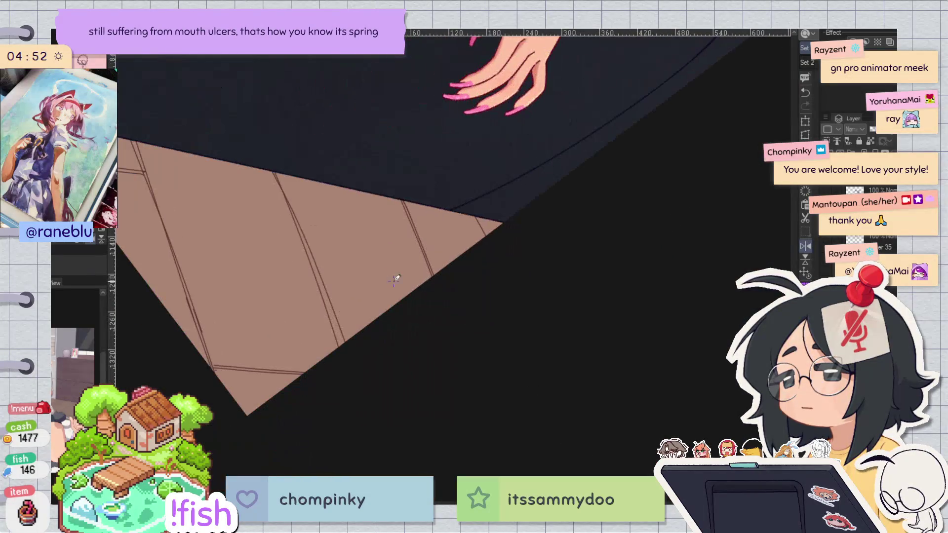
drag(286, 186, 344, 346)
key(ctrl+0)
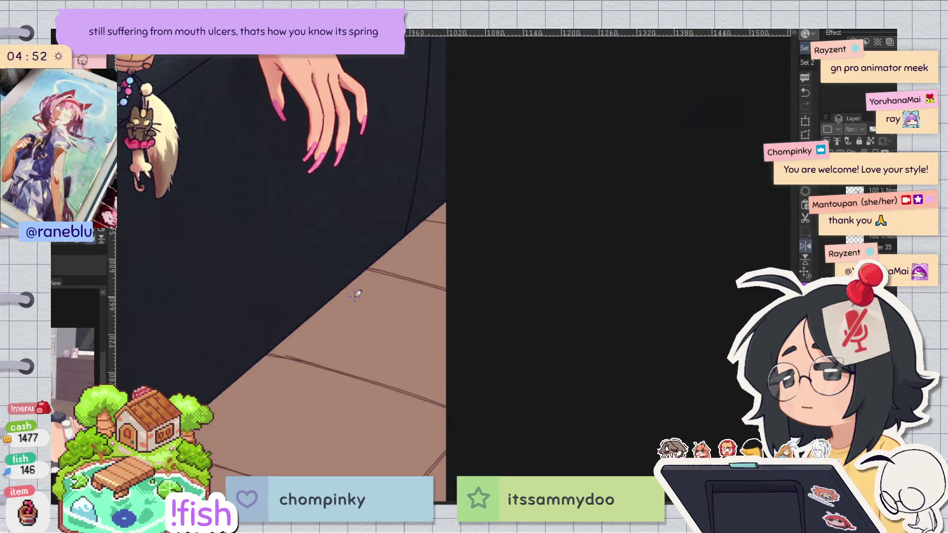
key(h)
key(ctrl+minus)
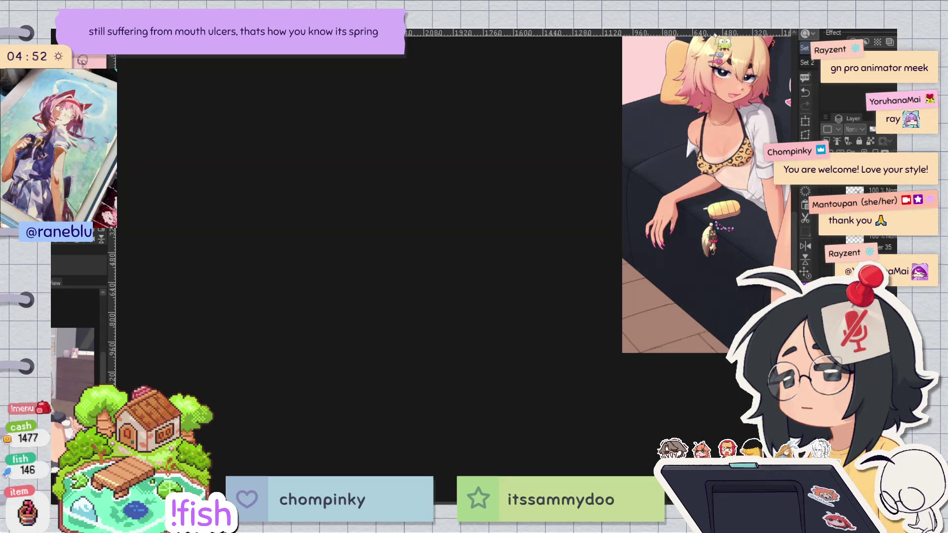
Step: Bring the floor's bottom corner into view and draw a light highlight along a plank edge
drag(767, 163, 544, 208)
drag(741, 100, 698, 202)
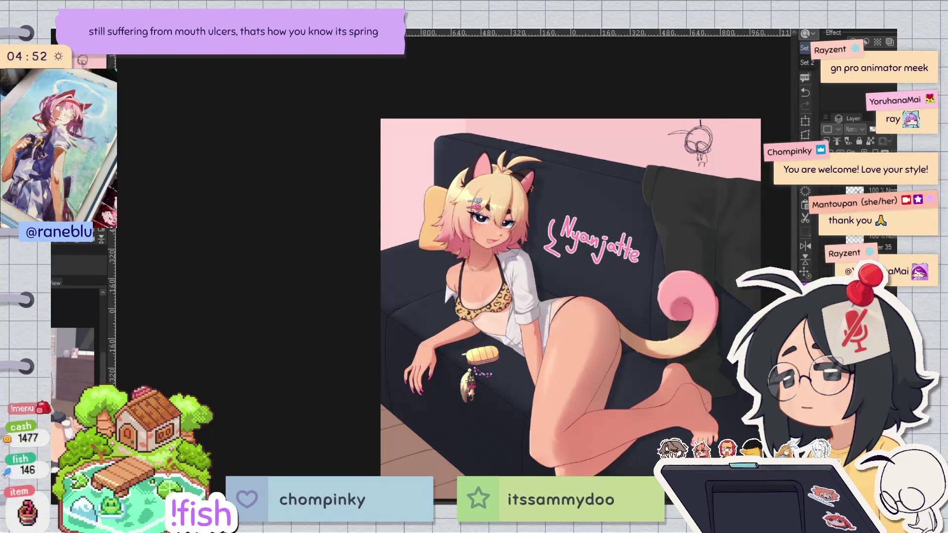
drag(596, 311, 659, 226)
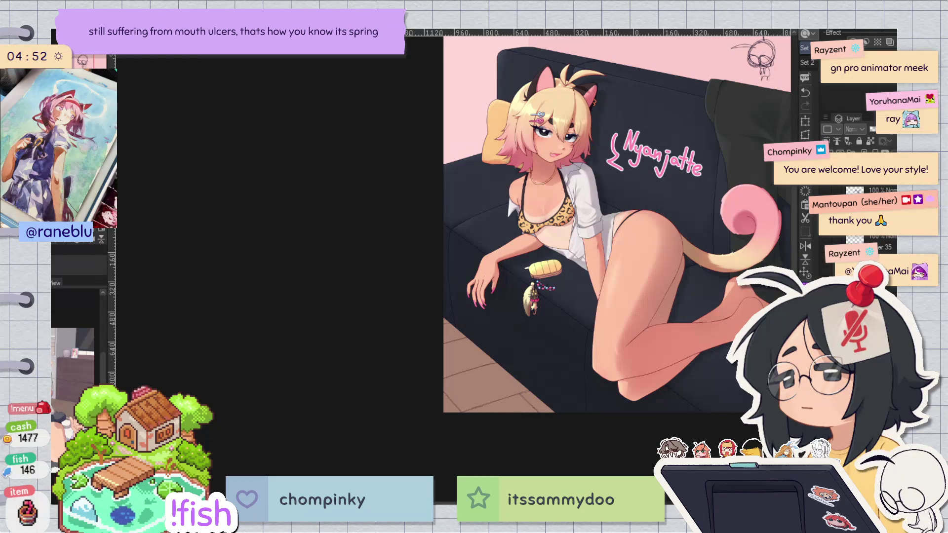
scroll(586, 149, up, 3)
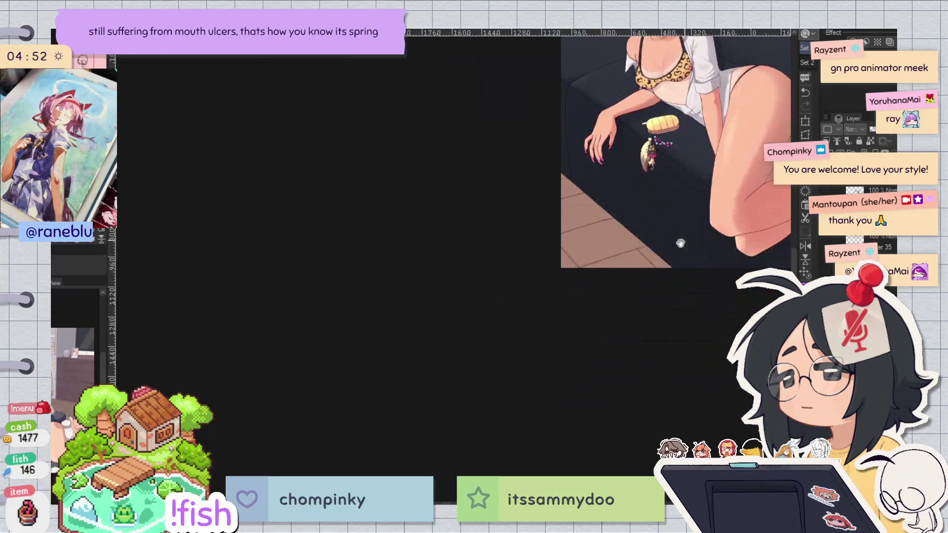
scroll(585, 148, down, 2)
scroll(585, 148, up, 1)
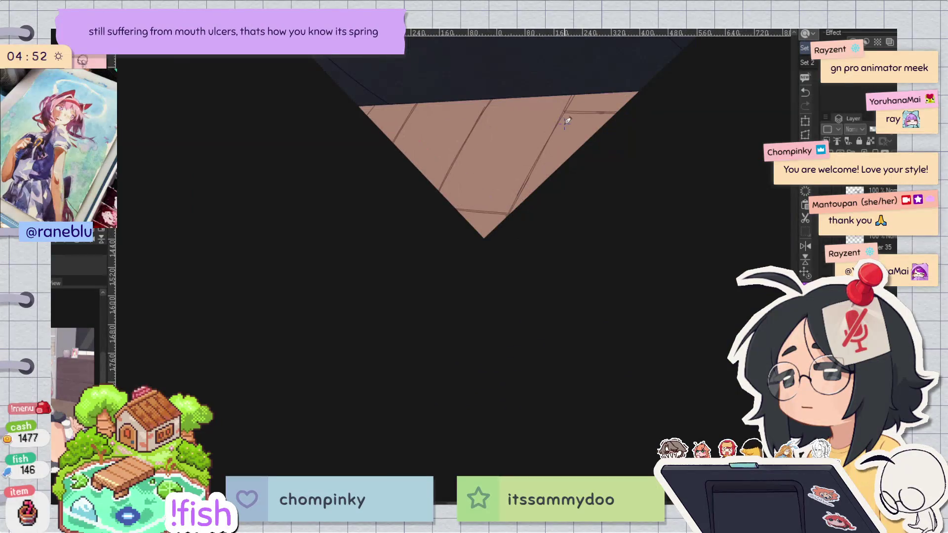
drag(516, 191, 488, 235)
key(ctrl+z)
drag(566, 115, 517, 208)
key(ctrl+z)
drag(568, 108, 509, 216)
key(ctrl+z)
drag(568, 105, 509, 216)
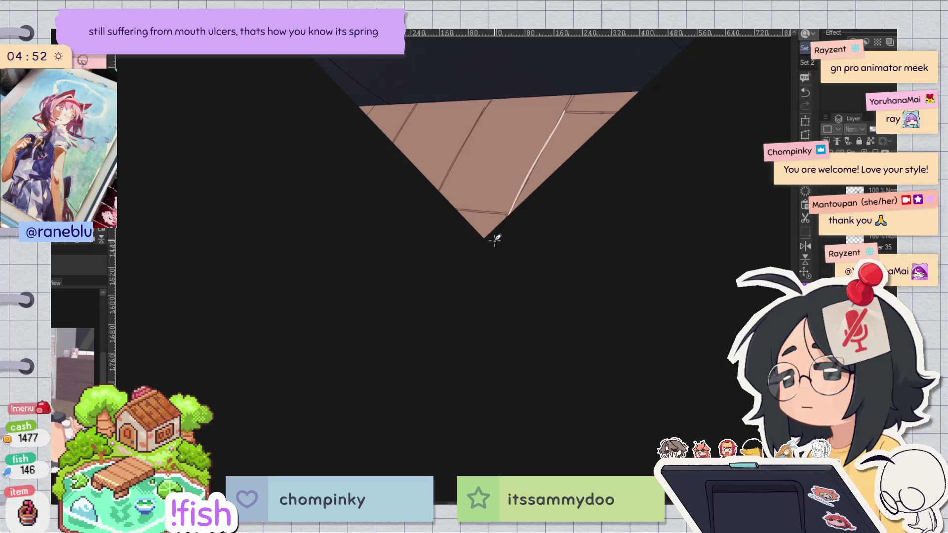
Step: Level the view and redraw the pale highlight along the same plank seam until it sits right
key(ctrl+0)
key(h)
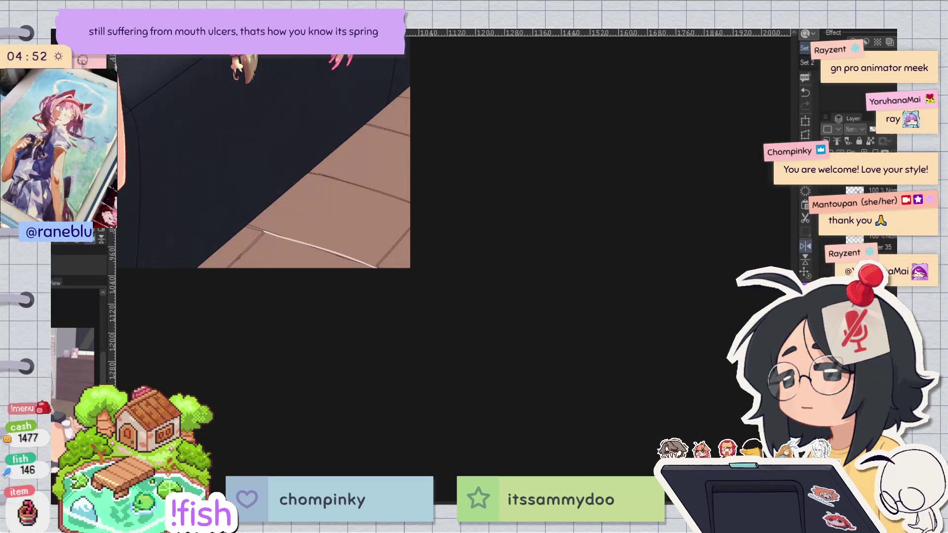
key(h)
key(h)
drag(571, 128, 512, 220)
key(ctrl+z)
drag(576, 123, 511, 221)
key(ctrl+z)
drag(573, 121, 511, 221)
key(ctrl+z)
drag(572, 123, 511, 220)
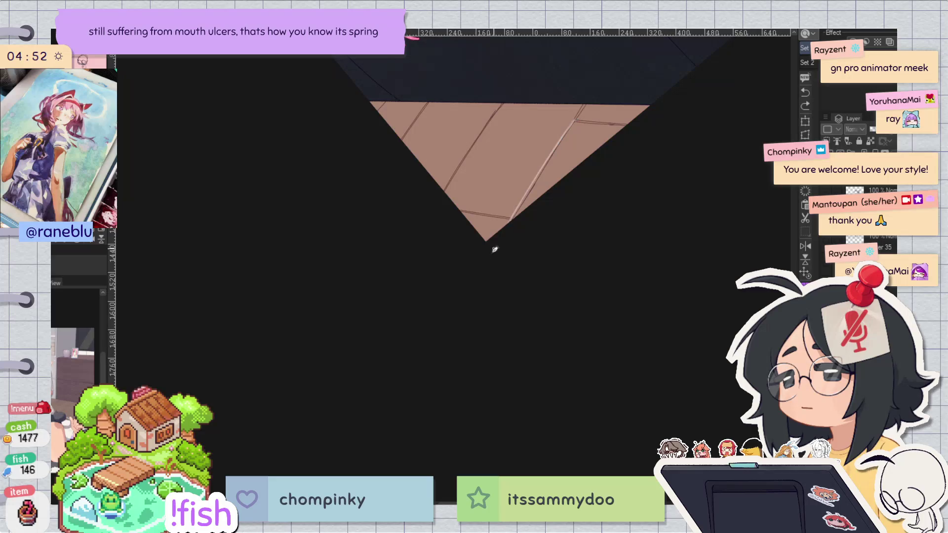
key(ctrl+z)
drag(574, 124, 508, 224)
key(ctrl+z)
drag(571, 123, 511, 220)
key(ctrl+z)
drag(578, 120, 515, 214)
key(ctrl+z)
drag(576, 121, 513, 220)
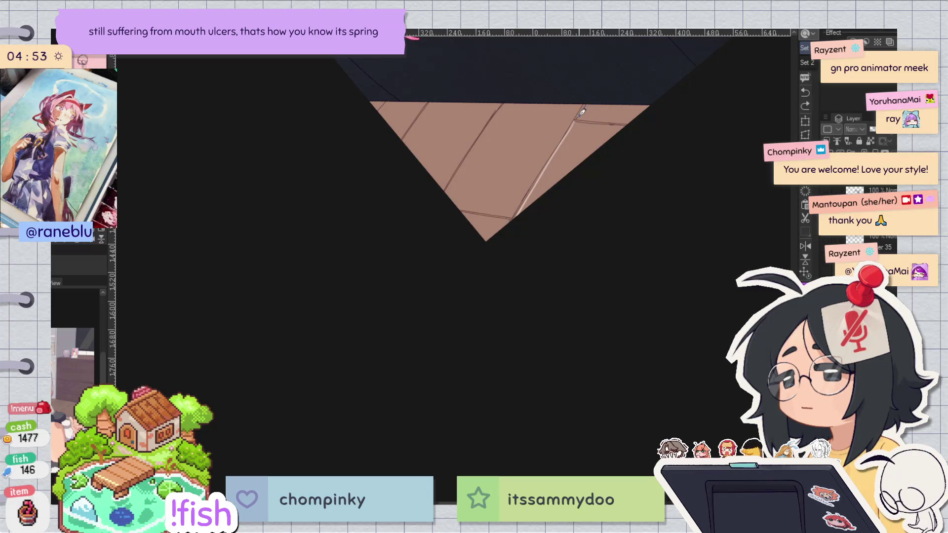
Step: Add a second light highlight along the neighbouring plank edge
drag(503, 104, 445, 192)
key(ctrl+z)
key(ctrl+z)
drag(503, 104, 445, 192)
key(ctrl+z)
drag(503, 104, 445, 192)
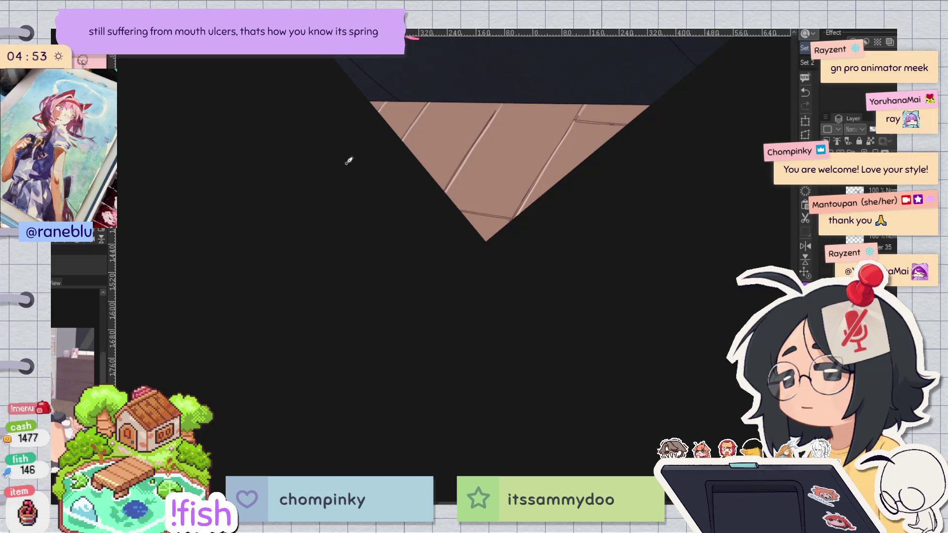
key(h)
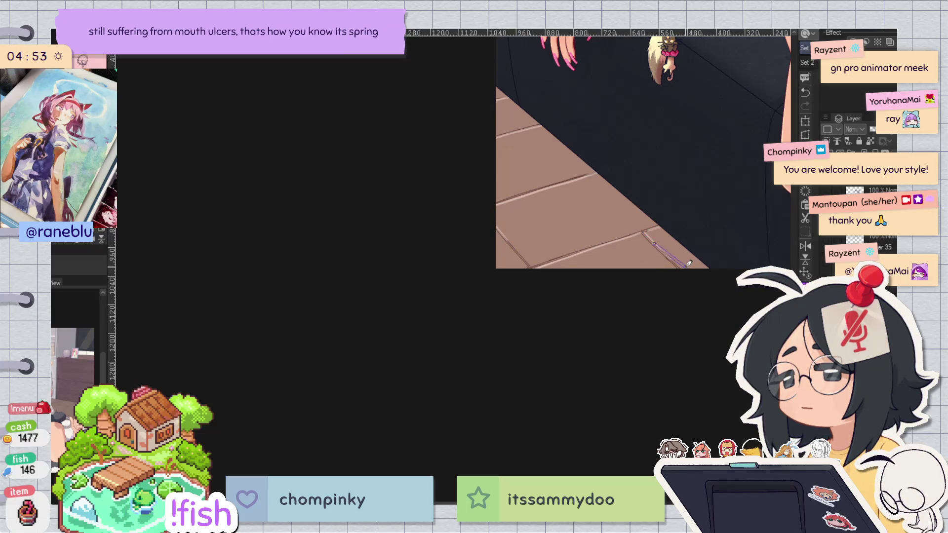
Step: Apply a striped wood-grain texture to the plank floor, then undo it
drag(663, 236, 687, 319)
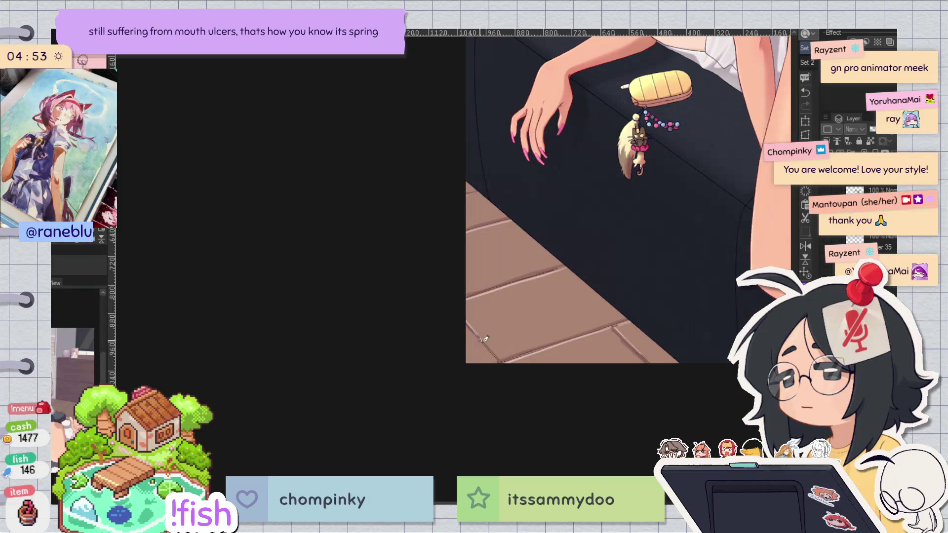
scroll(485, 290, down, 5)
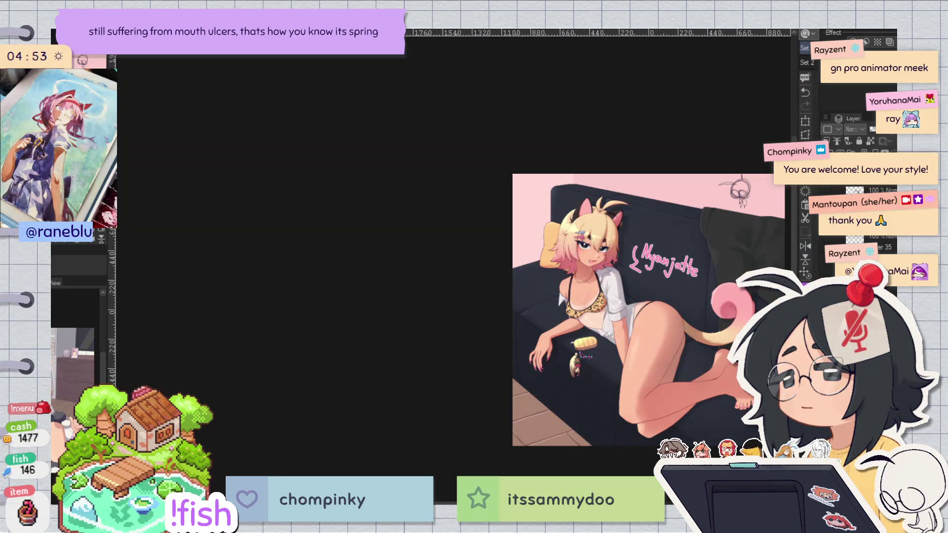
click(543, 420)
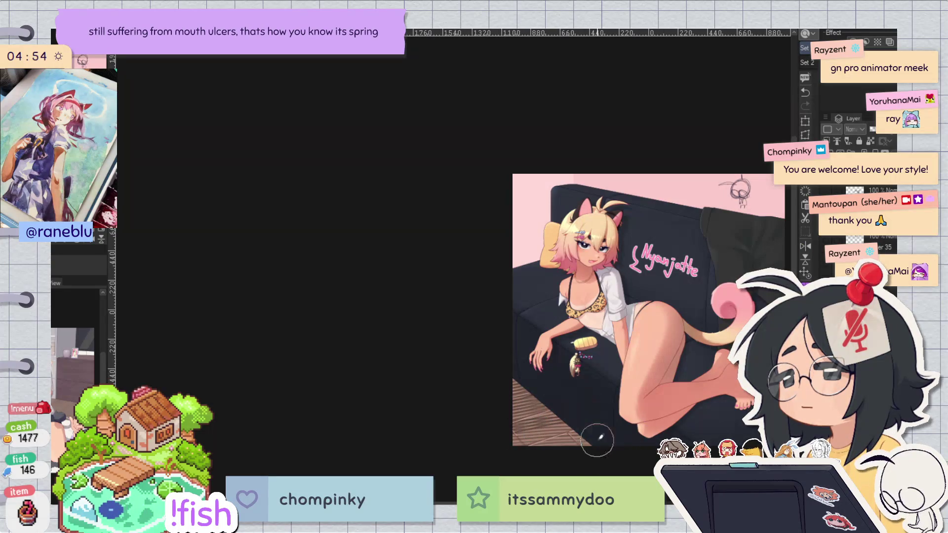
scroll(597, 434, up, 5)
key(ctrl+z)
Step: Brush dark shading along the floor edge beside the couch to match it
scroll(608, 405, down, 3)
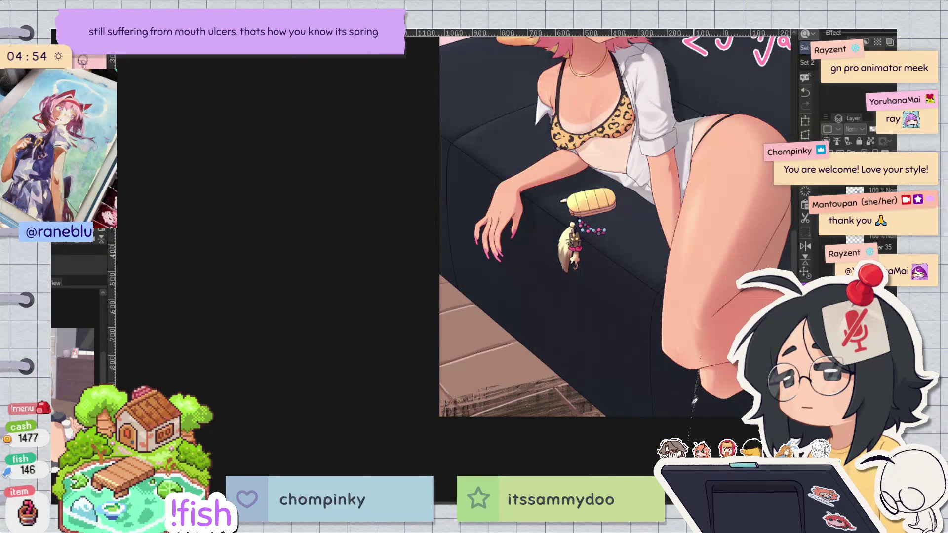
mouse_move(462, 250)
mouse_down()
mouse_move(465, 293)
mouse_move(481, 318)
mouse_up()
drag(543, 316, 552, 277)
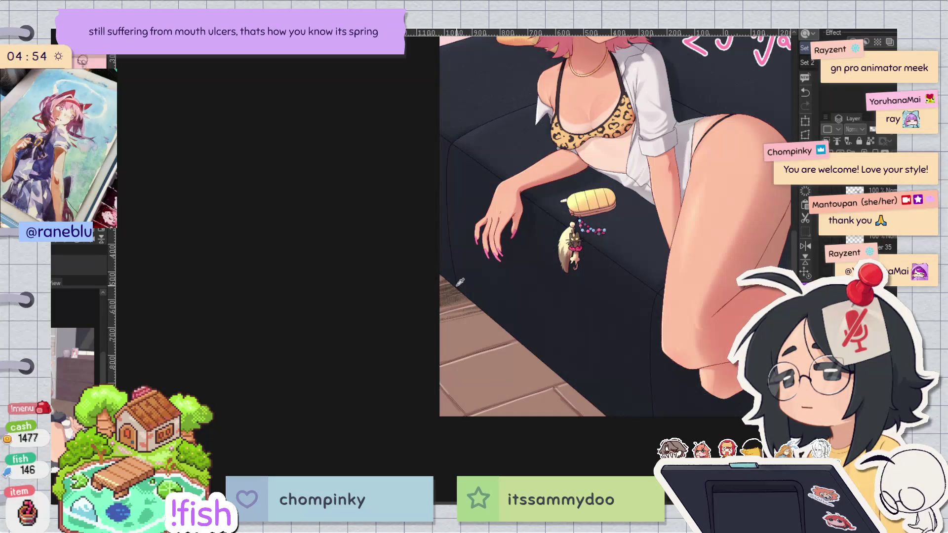